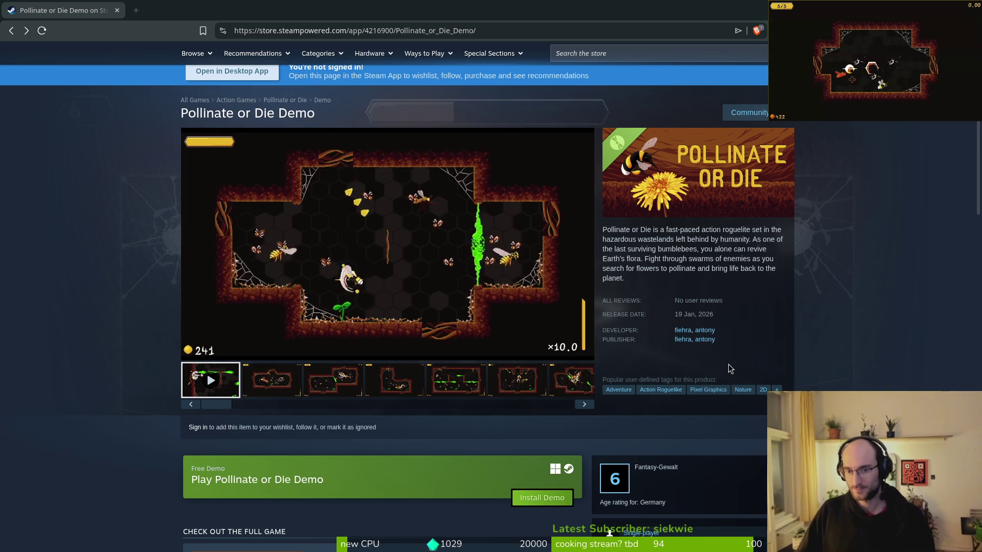
Toggle the window overview a few times, then return to the full-screen store page.
key(super)
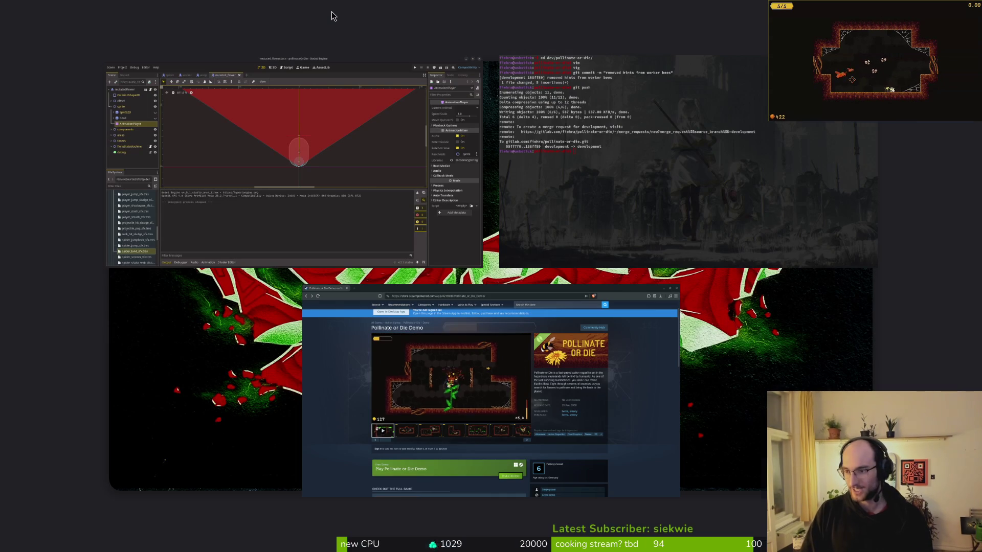
key(super)
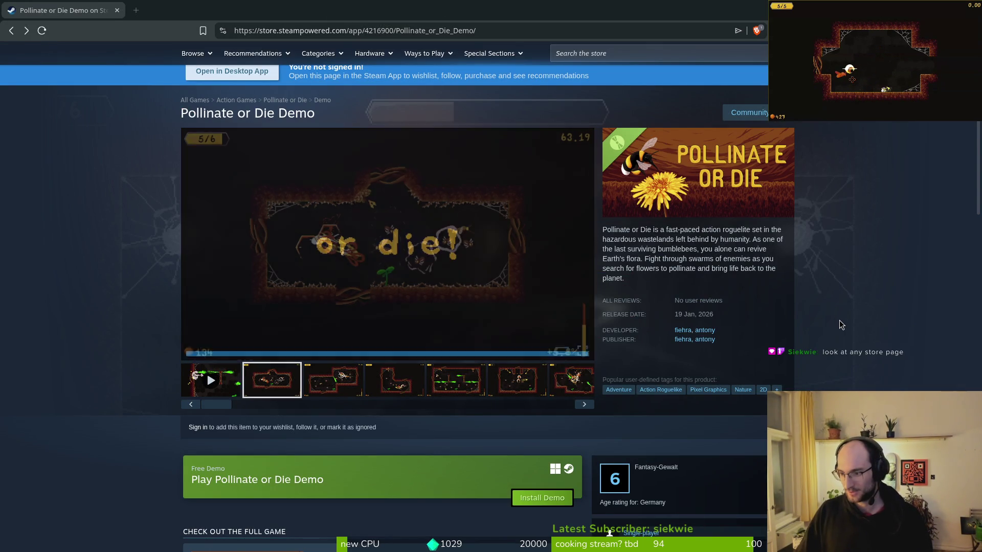
key(super)
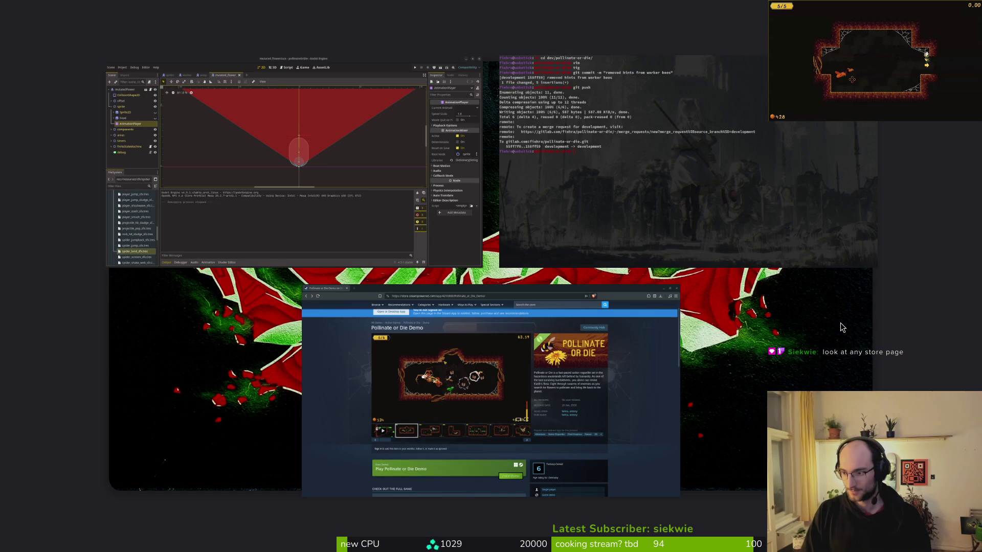
key(super)
key(super)
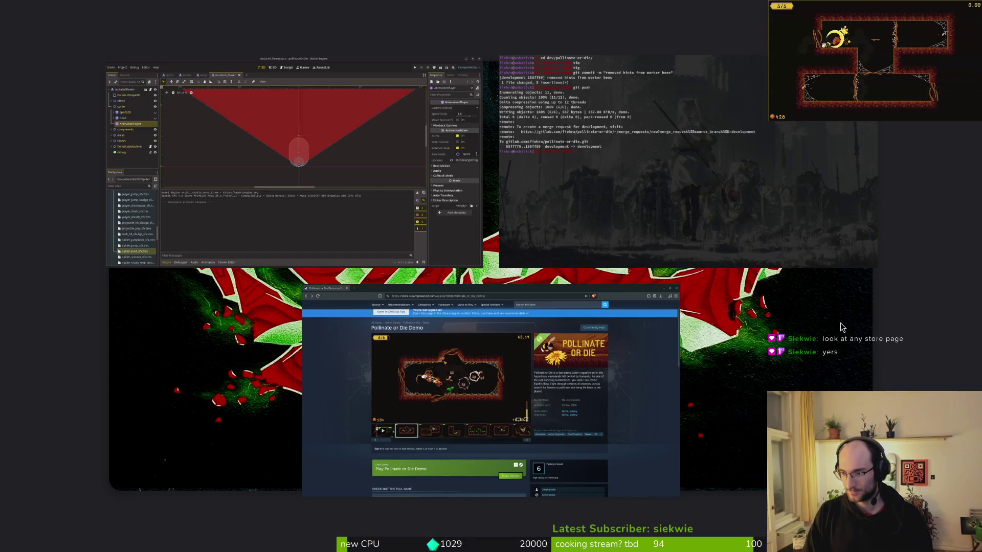
key(super)
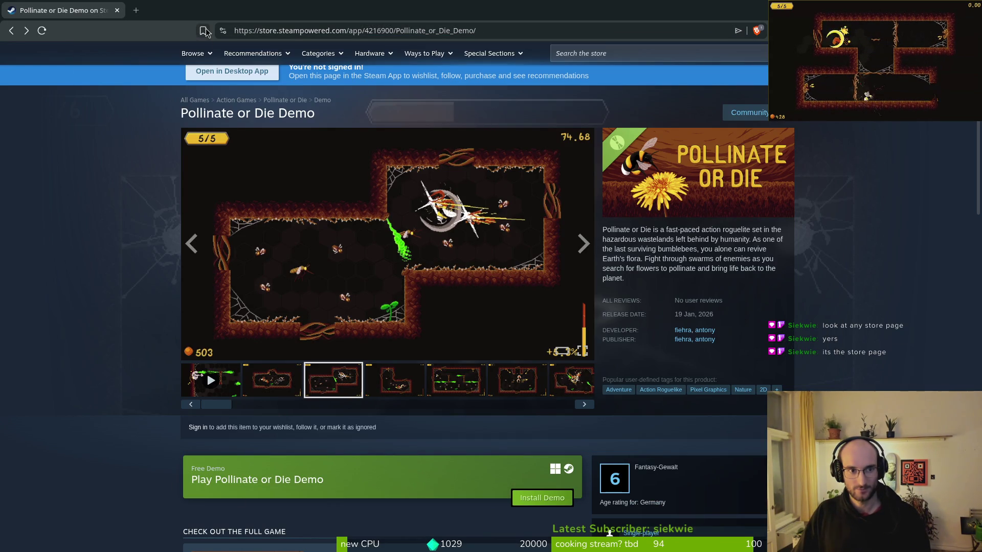
scroll(520, 449, down, 5)
scroll(327, 444, up, 8)
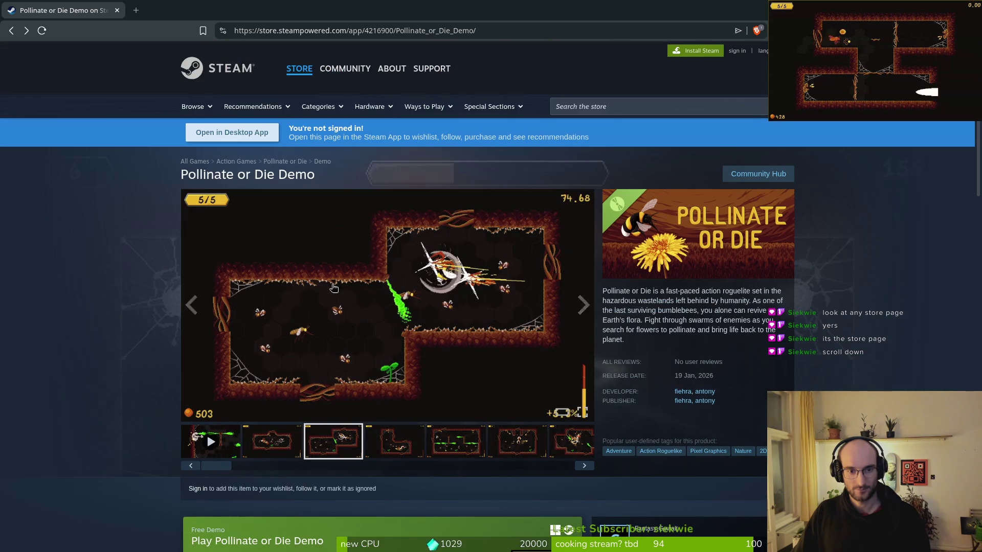
Open the Heartopia store page from the store search, scroll it, then go back to the Pollinate or Die Demo page.
click(607, 104)
click(665, 185)
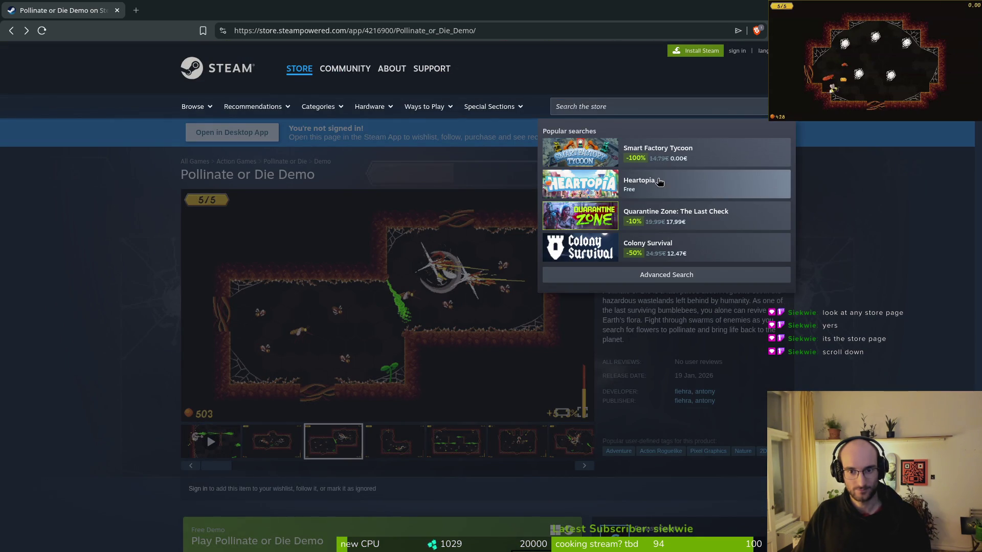
scroll(783, 315, down, 3)
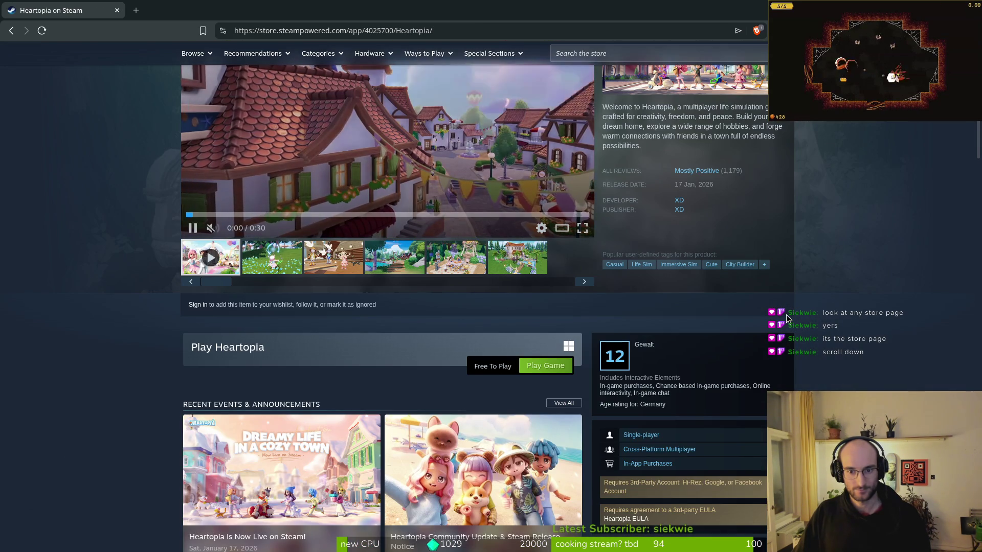
scroll(787, 315, down, 4)
scroll(837, 336, down, 5)
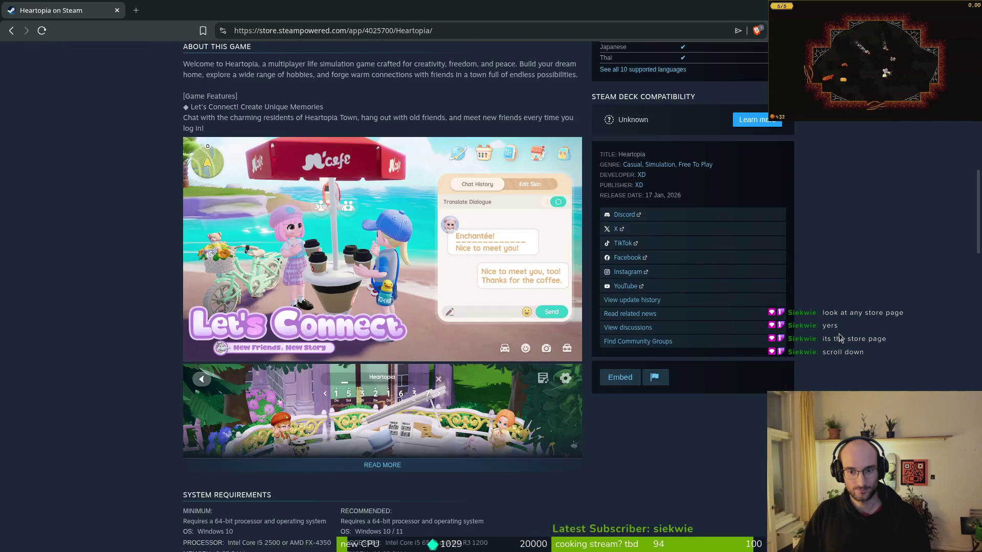
scroll(838, 332, up, 8)
scroll(836, 323, down, 4)
scroll(840, 302, up, 10)
key(alt+Left)
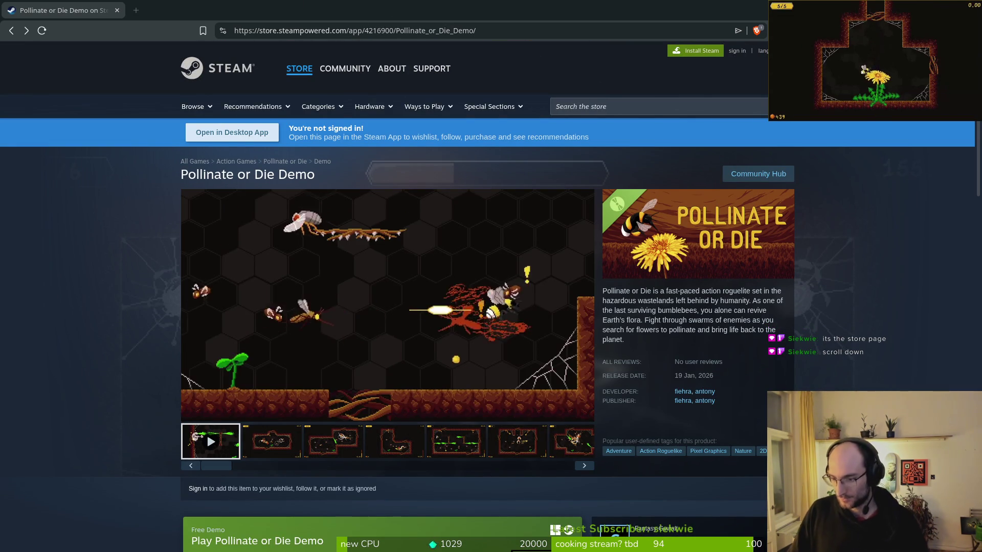
Reopen the Heartopia store page from the popular searches and scroll down the page.
click(659, 104)
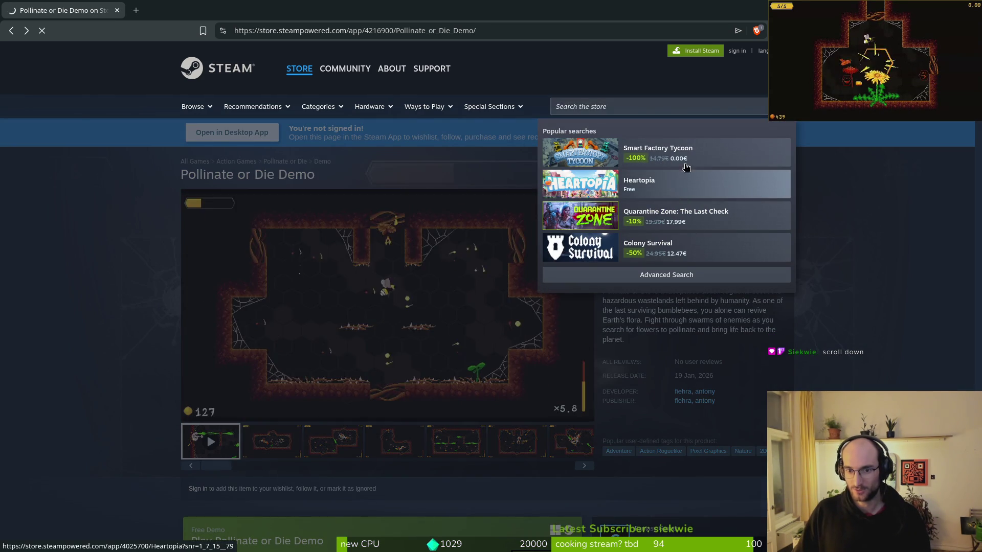
click(676, 193)
scroll(645, 298, down, 5)
scroll(593, 327, down, 8)
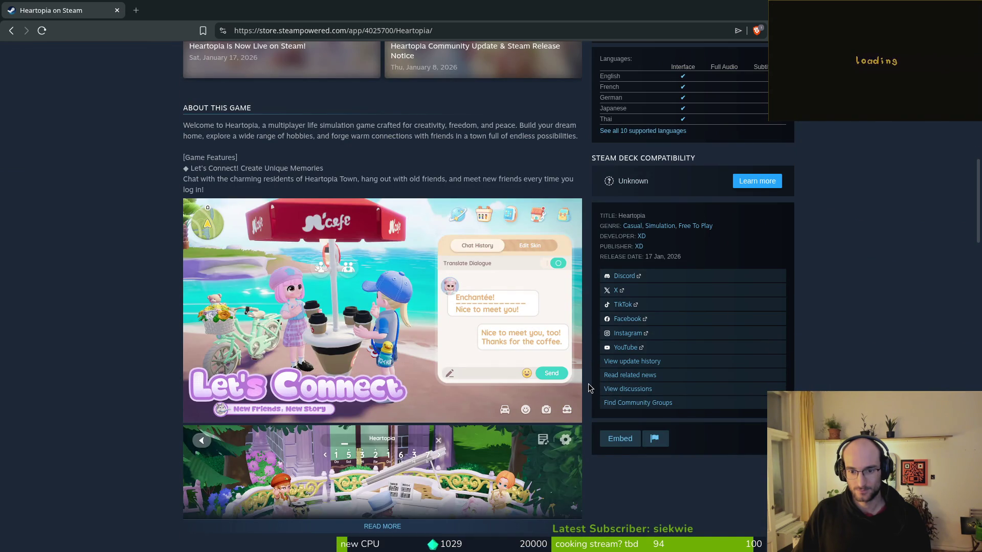
scroll(589, 393, down, 2)
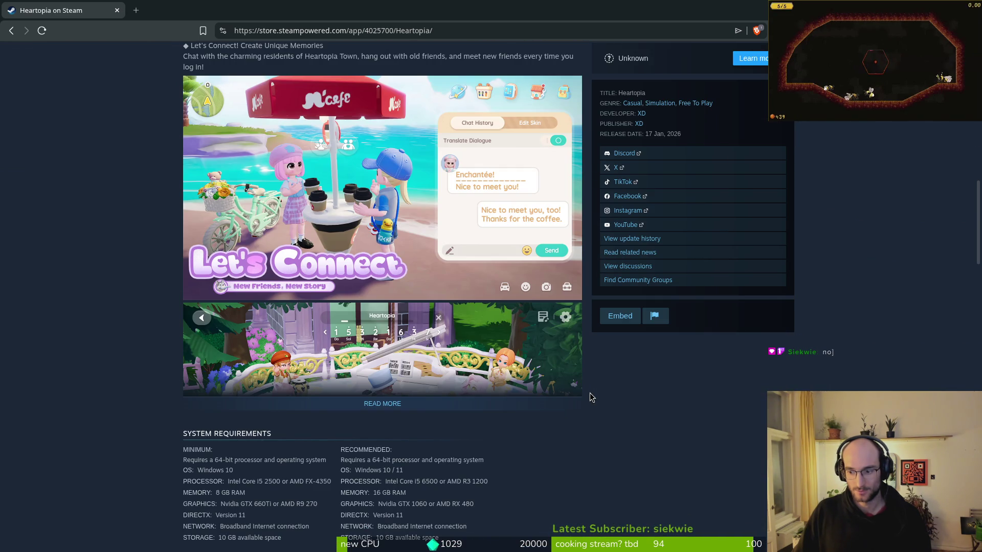
scroll(590, 394, down, 5)
scroll(587, 386, down, 3)
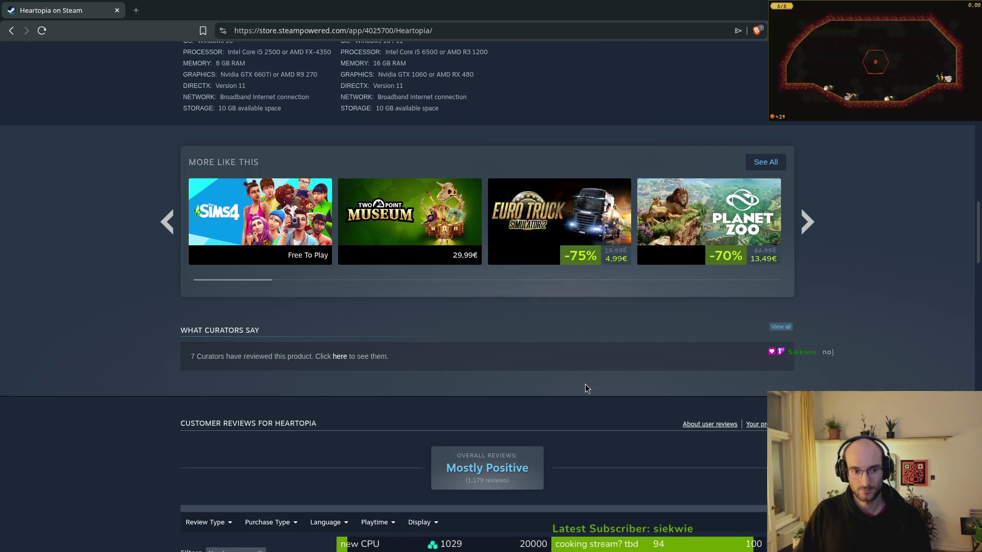
Read Heartopia's Customer Reviews and open 'Your preferences', which brings up Steam sign-in.
scroll(586, 388, down, 3)
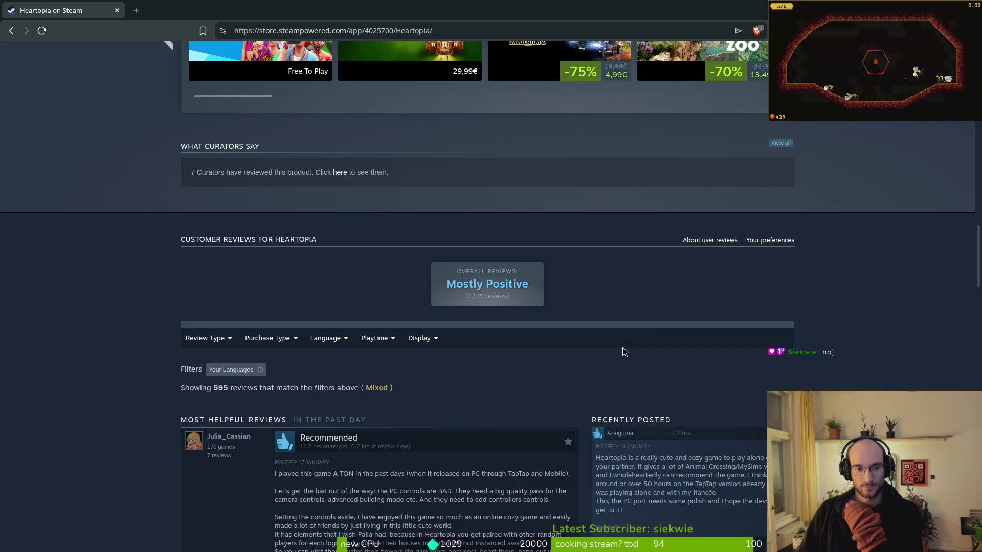
scroll(624, 351, down, 3)
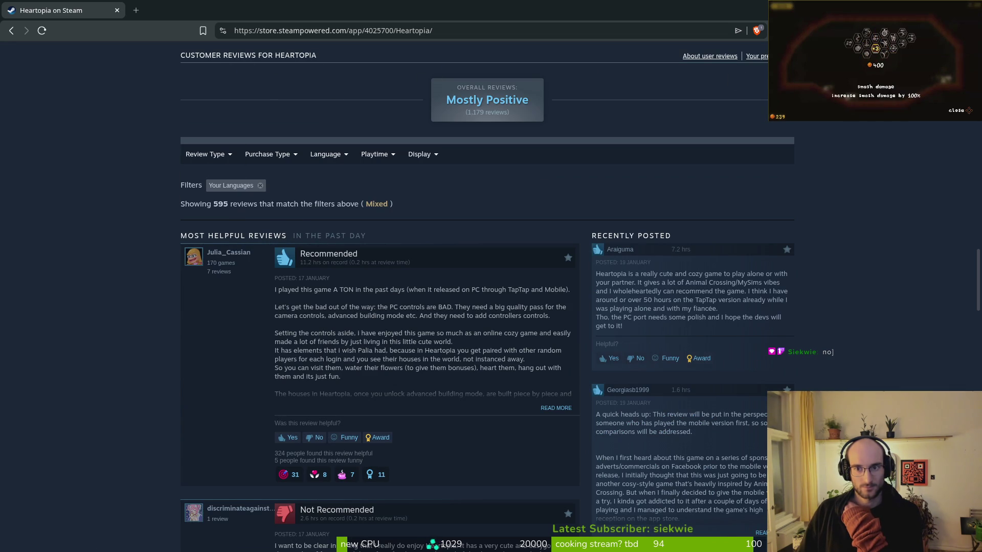
scroll(747, 128, up, 2)
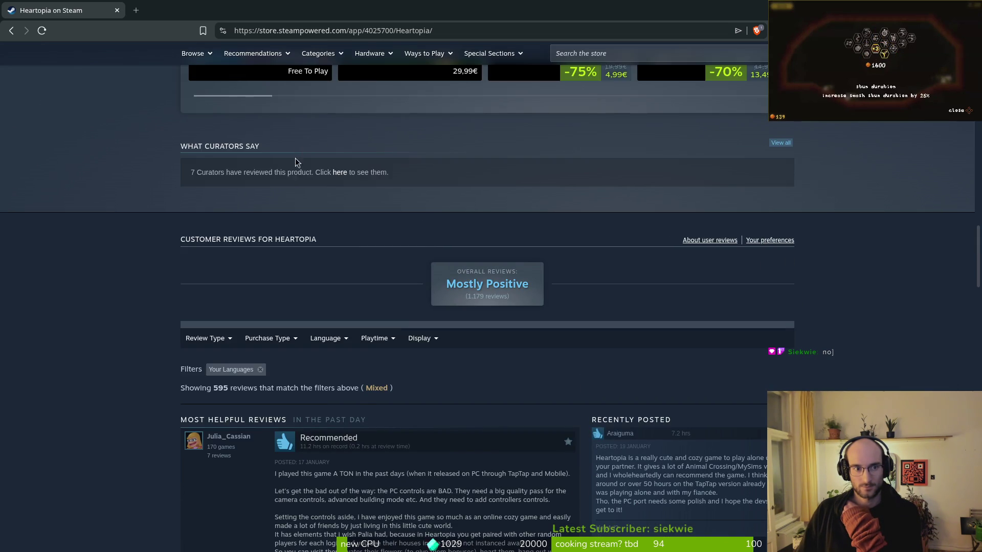
scroll(401, 290, down, 8)
scroll(401, 291, down, 15)
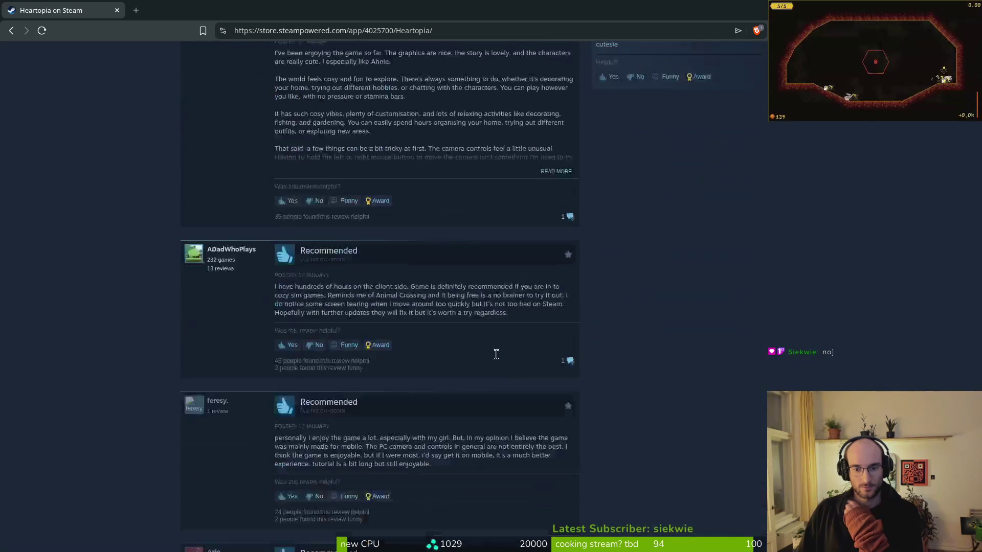
scroll(484, 345, up, 20)
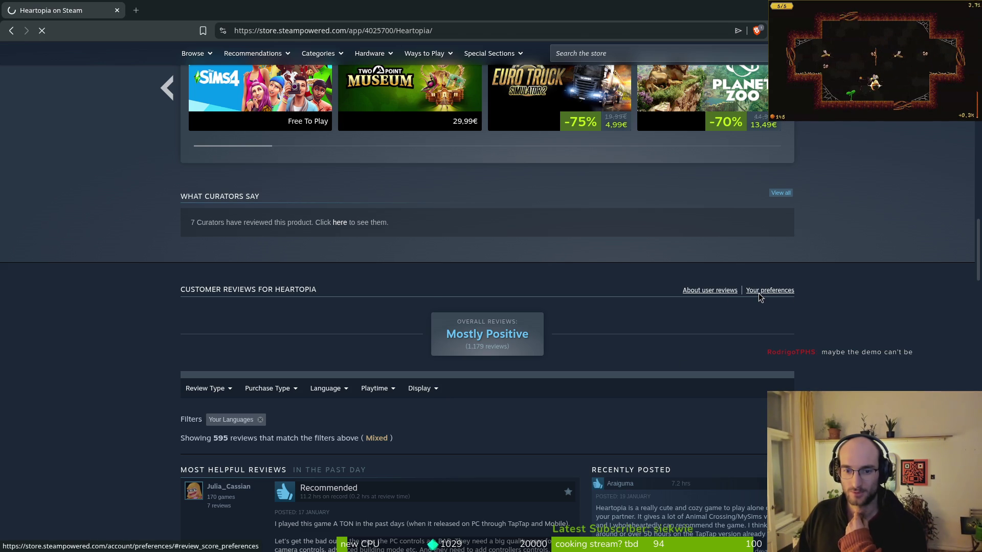
click(760, 294)
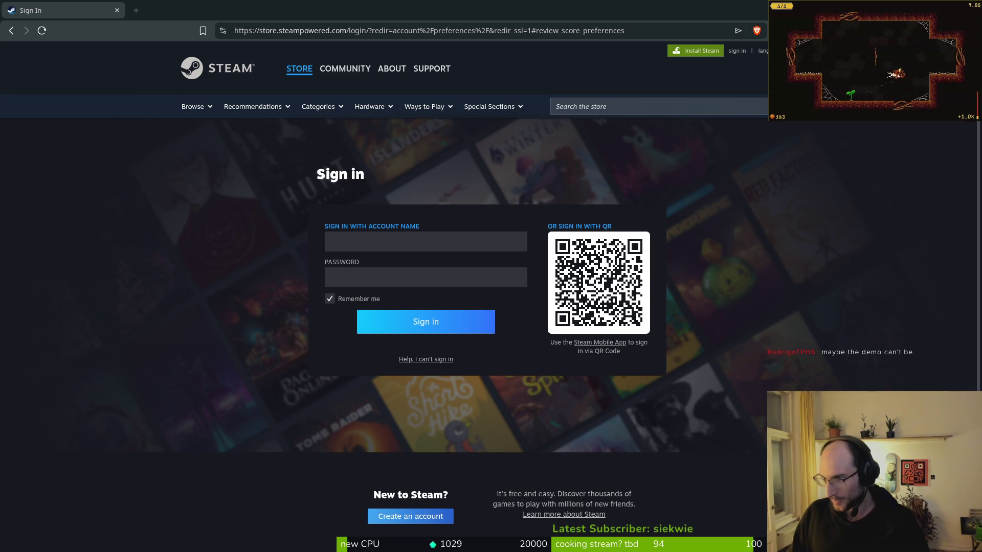
key(ctrl+t)
Search 'allow reviews on demo steam' and open the r/gaming thread about reviews on game demos.
text(allow re)
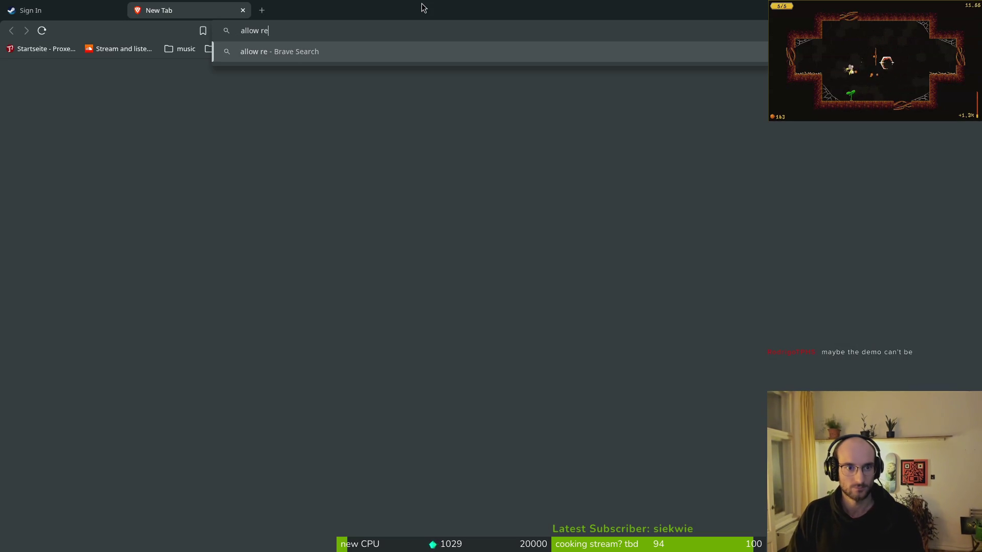
text( demo steam)
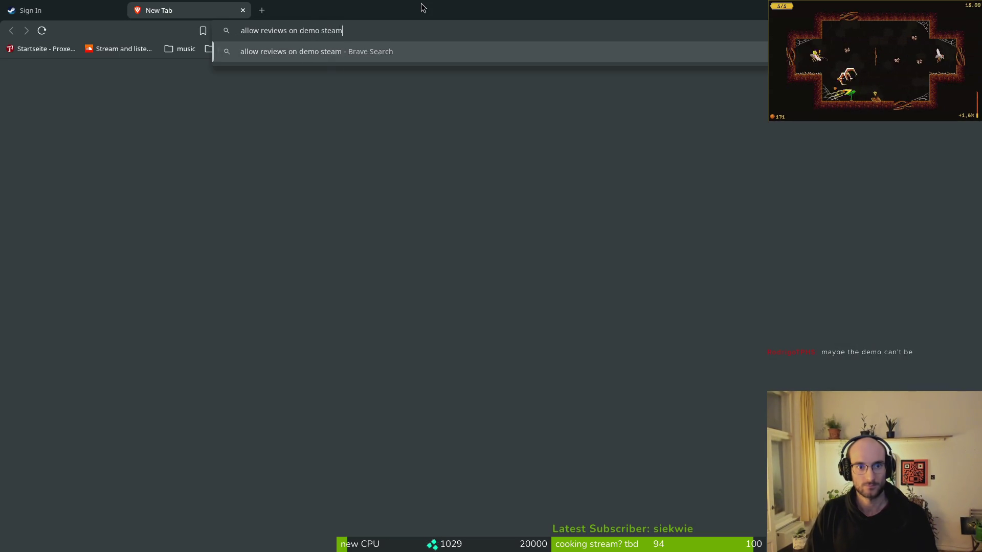
key(Return)
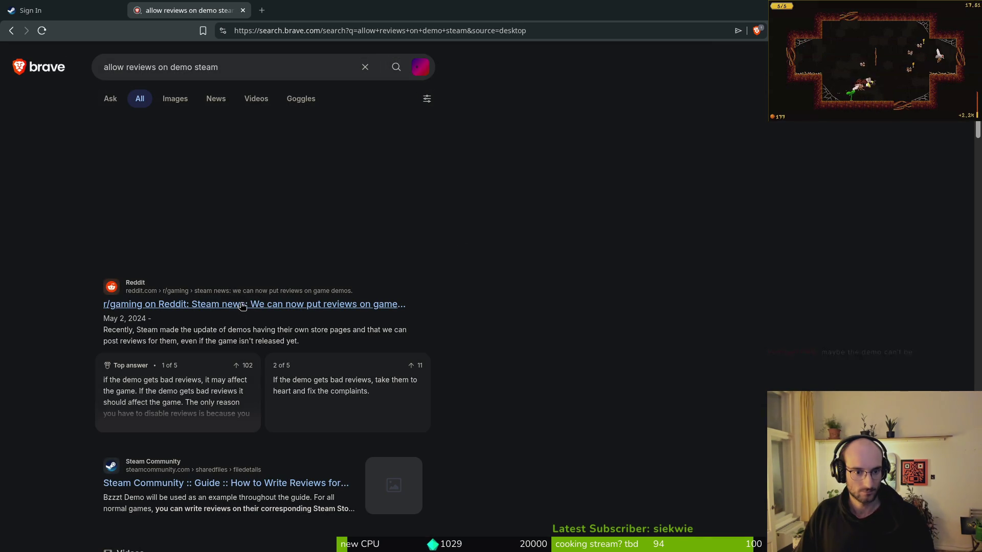
click(238, 304)
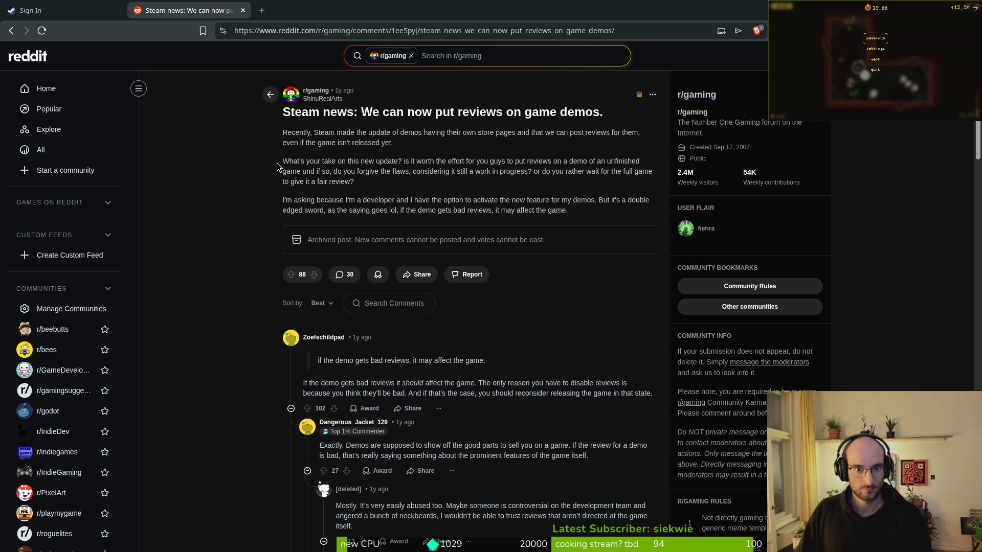
Read down the Reddit comments, then return to the 'allow reviews on demo steam' results.
scroll(253, 411, down, 3)
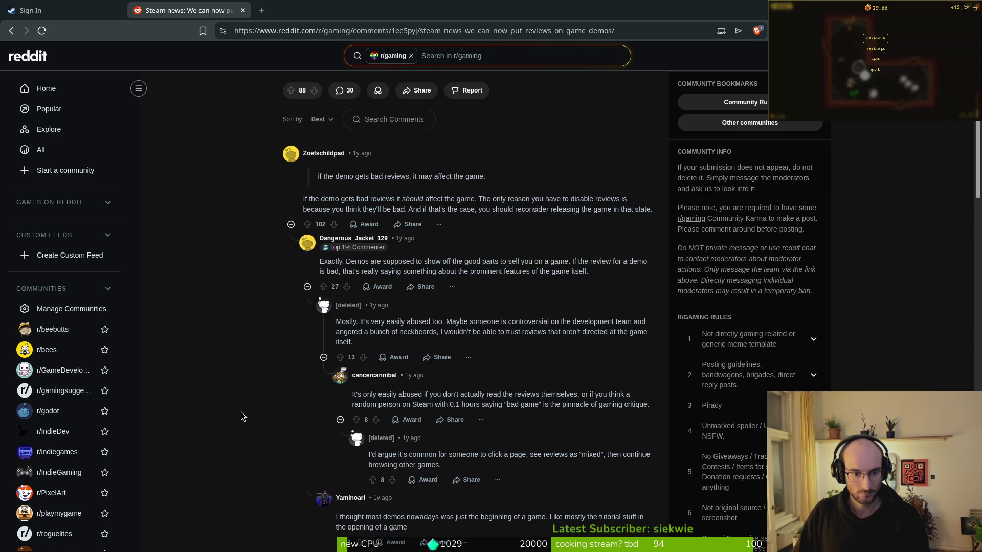
scroll(225, 398, down, 3)
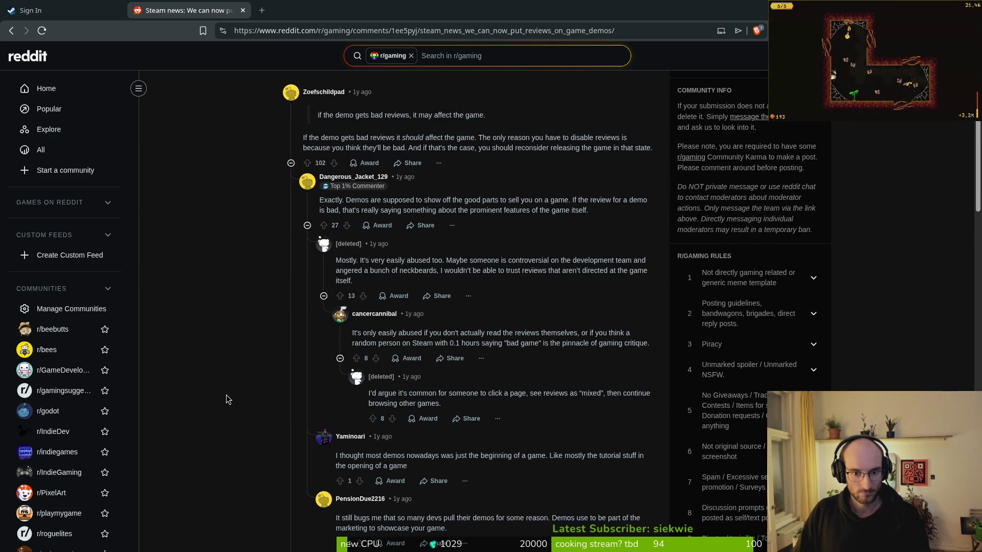
key(alt+Left)
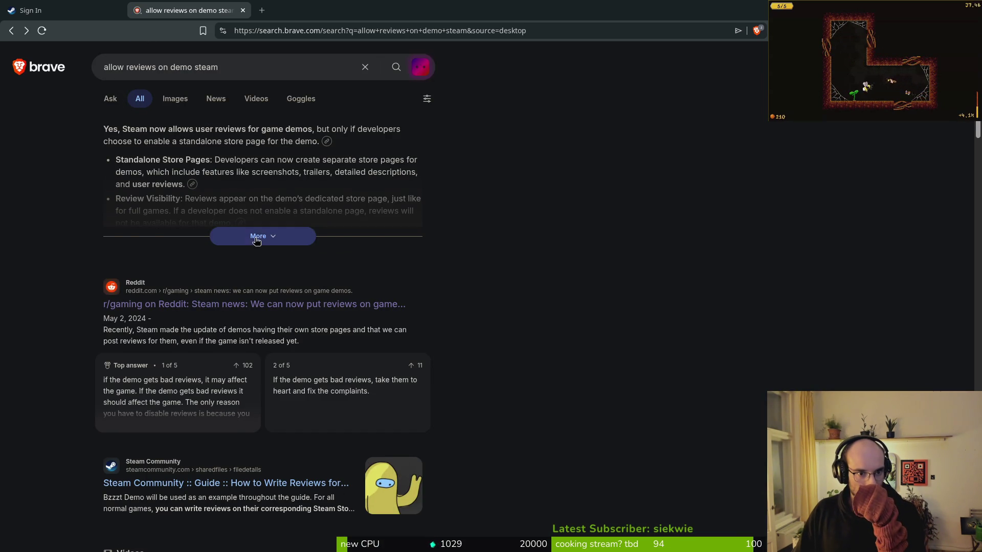
Expand Brave's full AI answer on Steam demo reviews, then load perplexity.ai in a new tab.
click(254, 236)
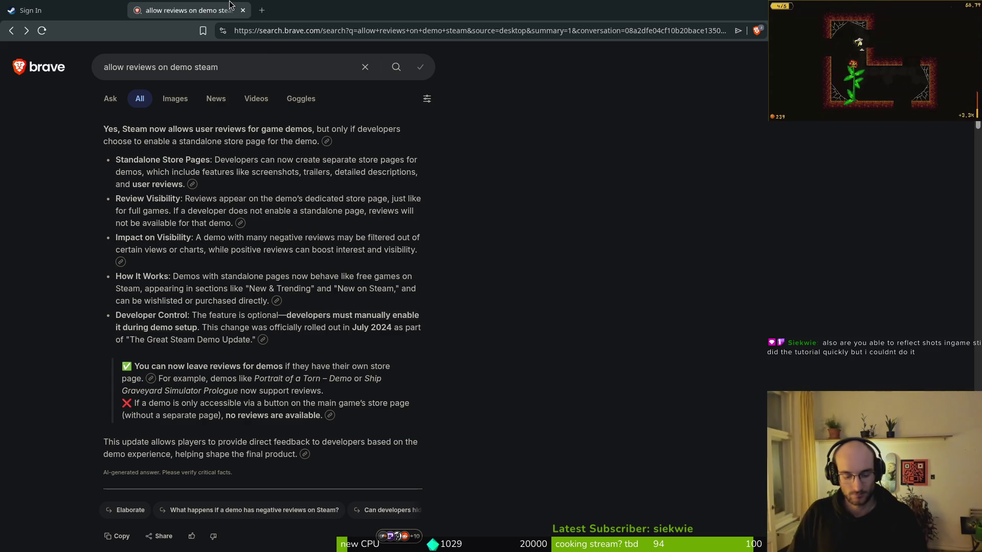
key(ctrl+t)
text(per)
key(Down)
key(Return)
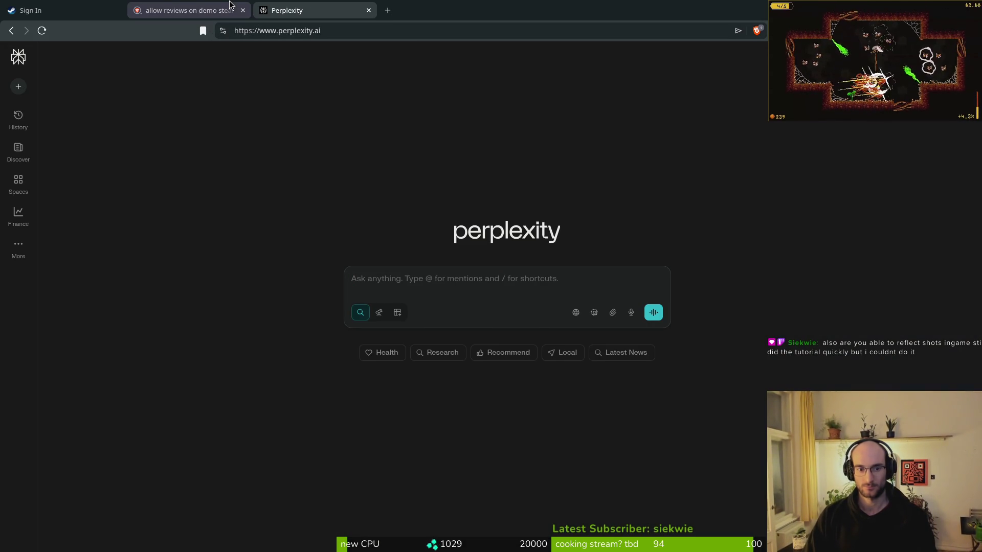
Ask Perplexity how to allow demo reviews, then follow up that the demo's review button is missing.
text(hoiw can i allow review on my steam demo)
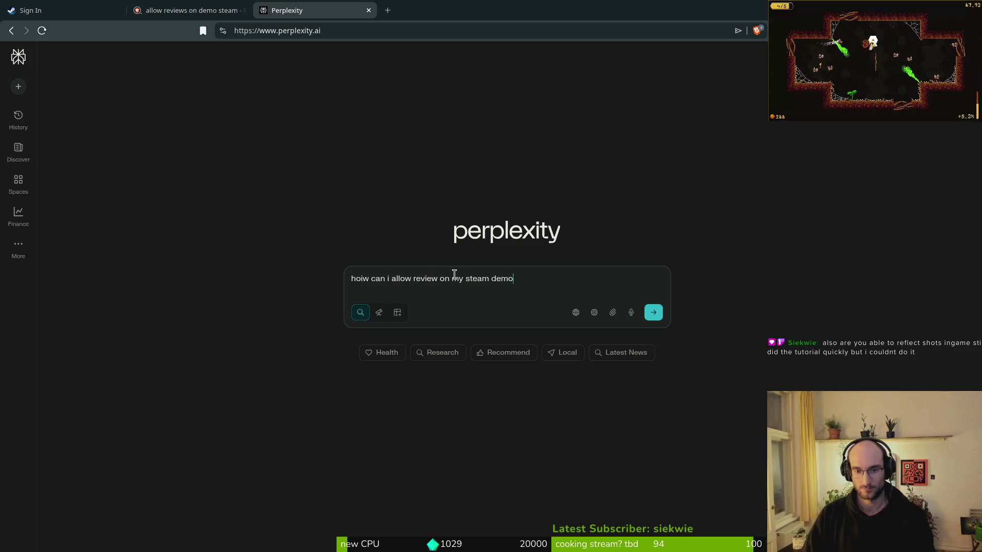
key(Return)
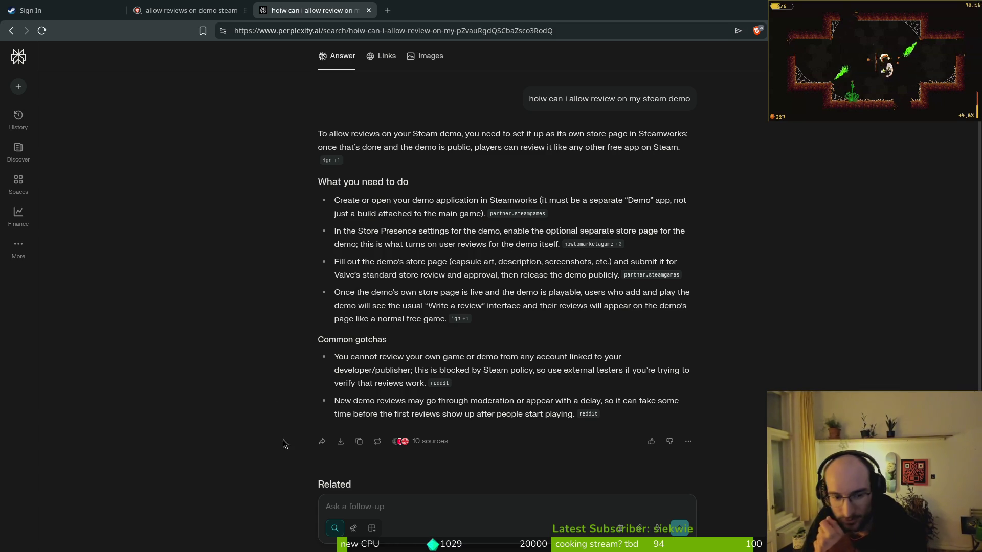
text(i have seperate store page for demo bu)
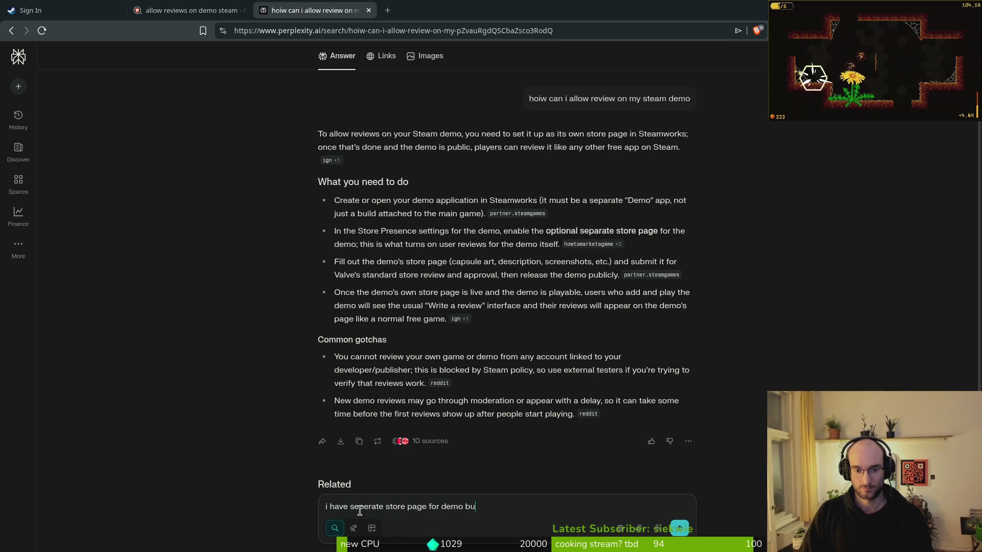
text(vei)
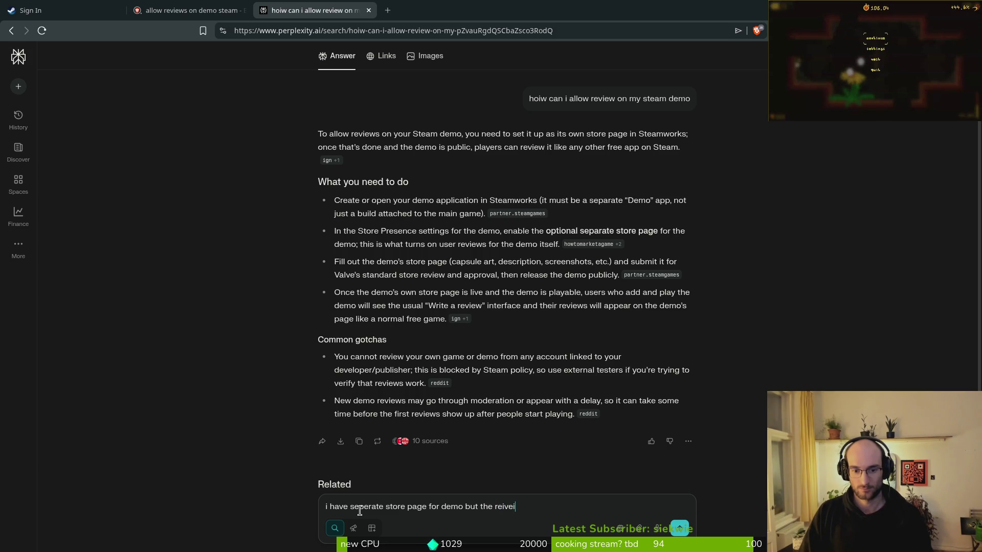
key(BackSpace)
key(BackSpace)
key(BackSpace)
key(BackSpace)
text(view button i)
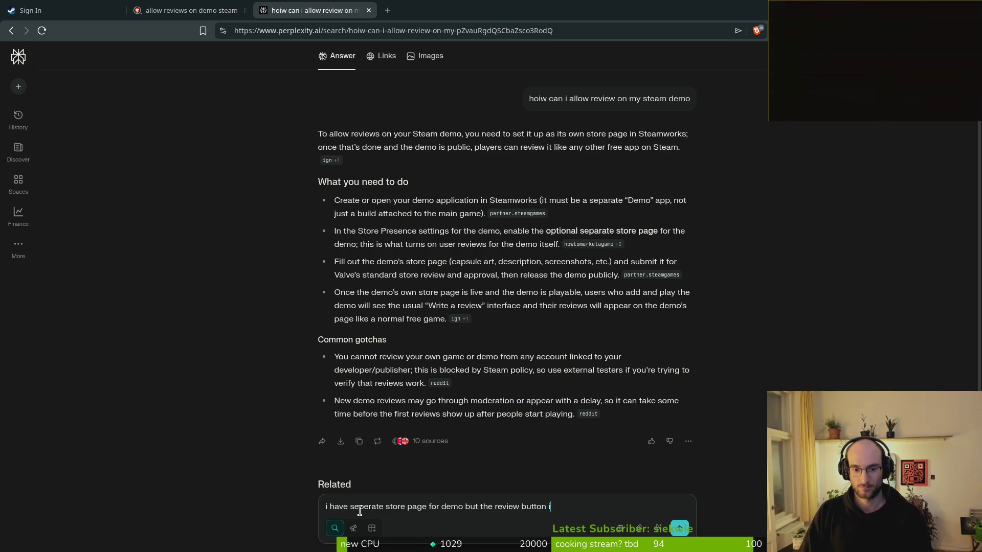
text(s missing)
key(Return)
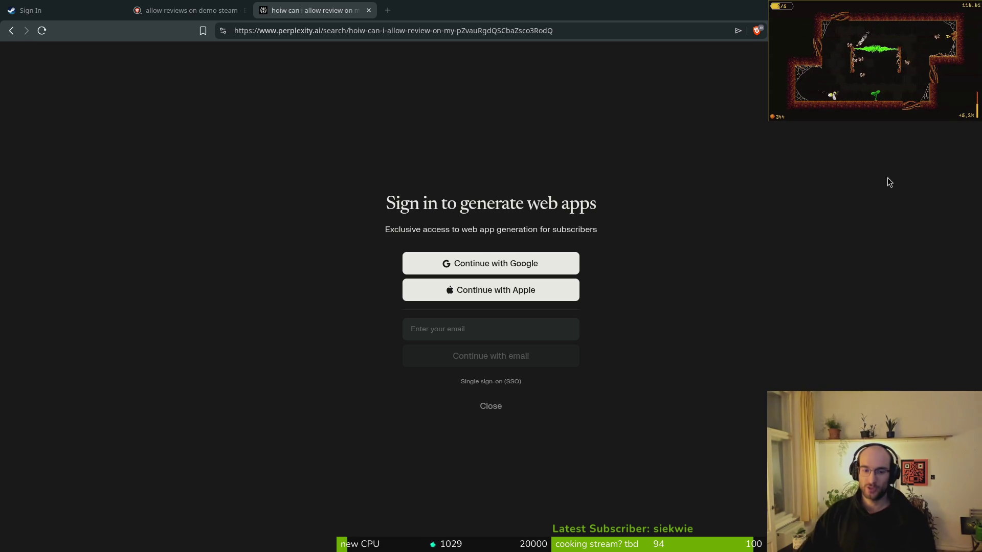
click(492, 407)
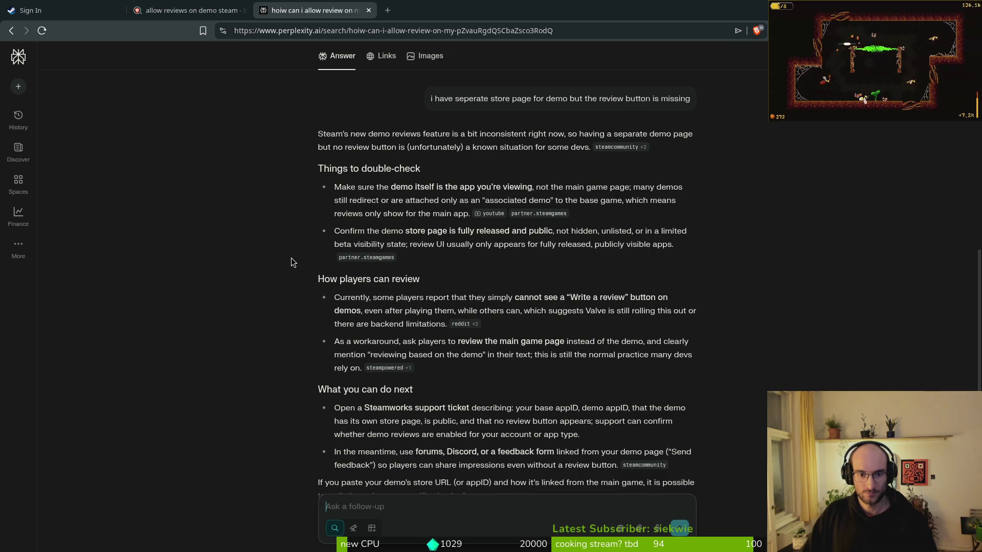
Read Perplexity's finished answer recommending a Steamworks support ticket and forum or Discord feedback.
mouse_move(394, 368)
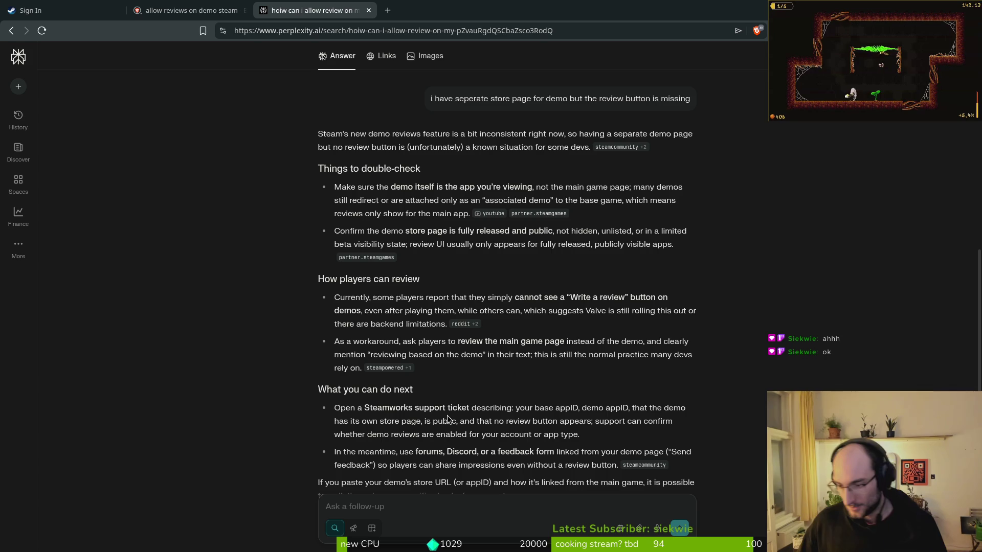
scroll(483, 357, up, 1)
scroll(459, 347, down, 4)
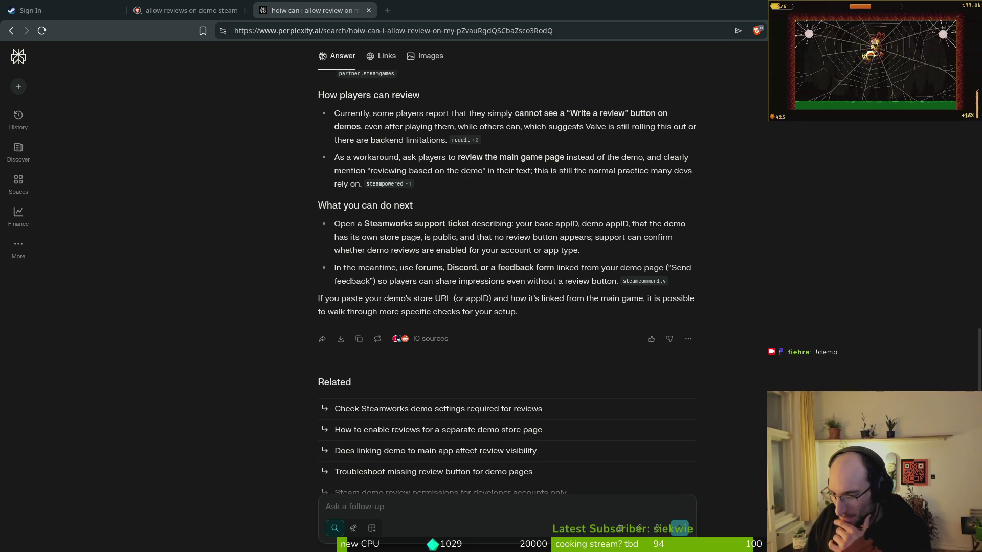
click(184, 11)
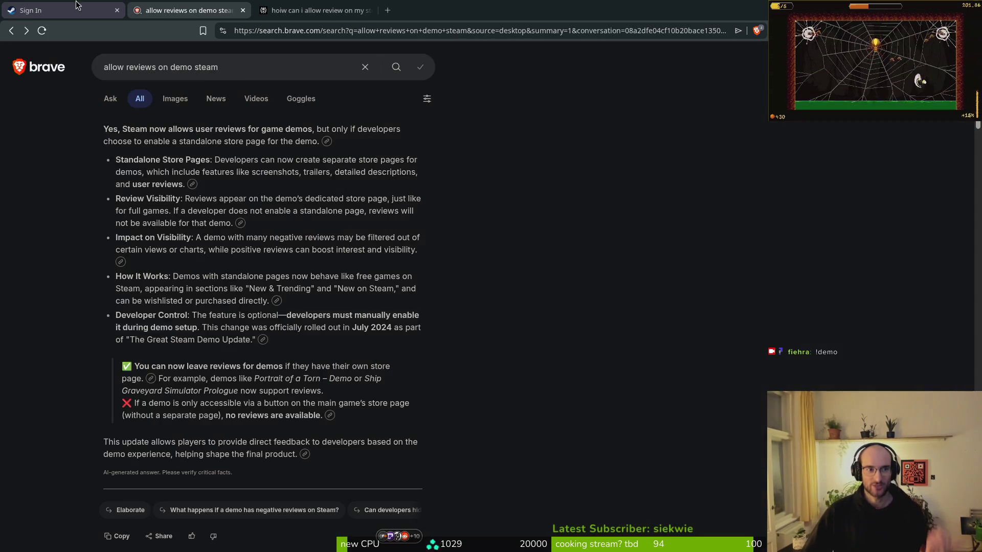
Close the Steam sign-in tab and the old demo reviews search tab.
click(39, 11)
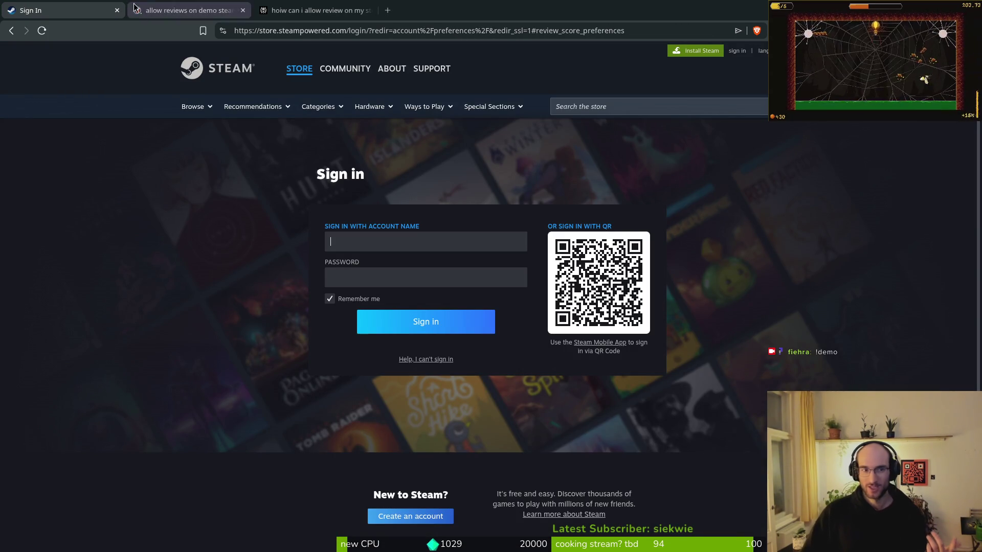
click(118, 10)
click(117, 11)
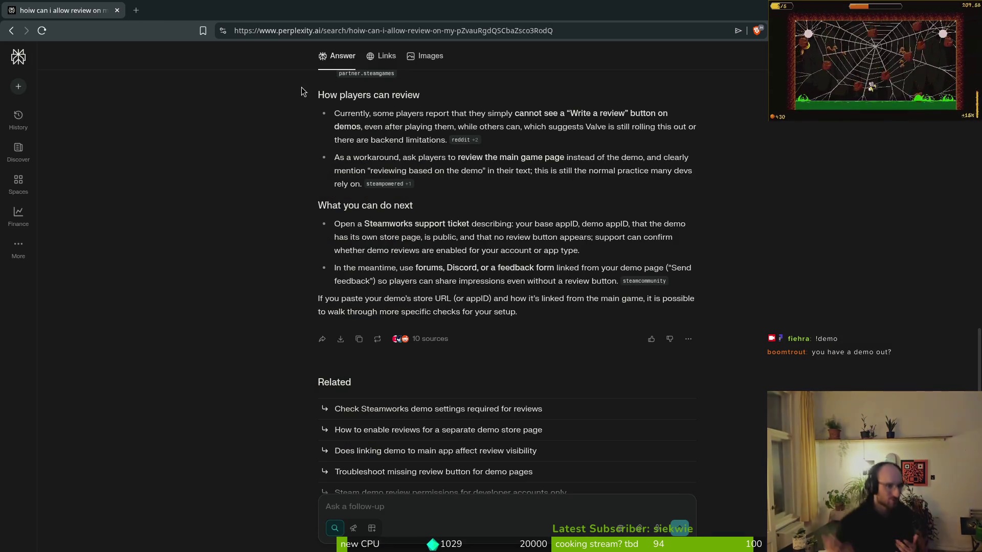
Open the Pollinate or Die Demo store page in a new tab using the link from clipboard history.
key(ctrl+t)
text(demo)
key(ctrl+shift+v)
key(Return)
key(ctrl+a)
key(ctrl+v)
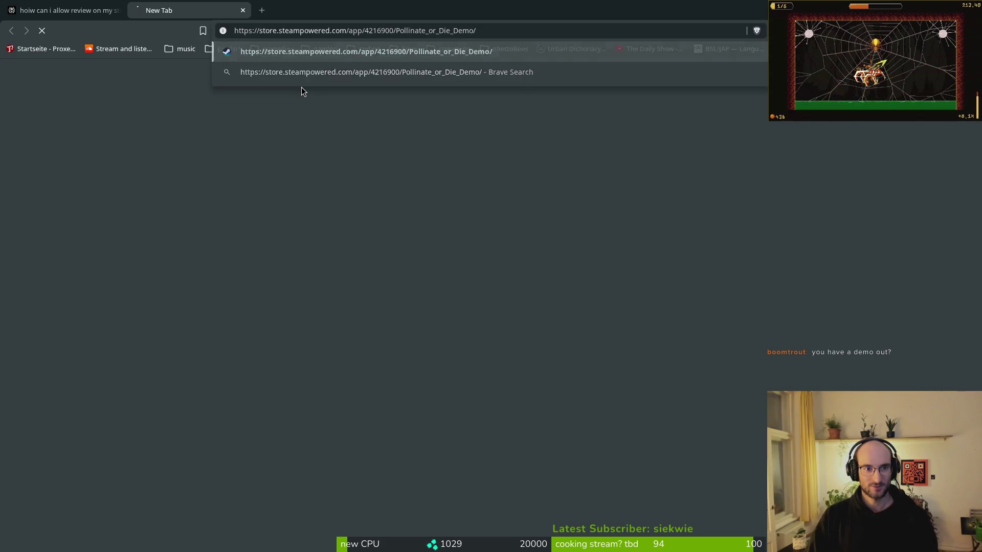
key(Return)
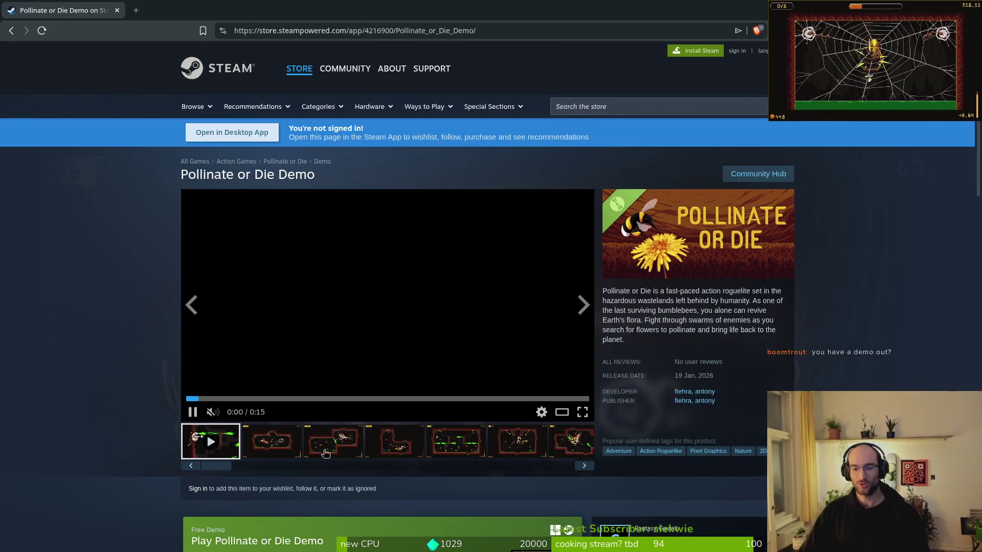
Scroll to the demo page's reviews section, which reads 'There are no reviews for this product.'.
scroll(275, 389, down, 3)
scroll(287, 385, up, 1)
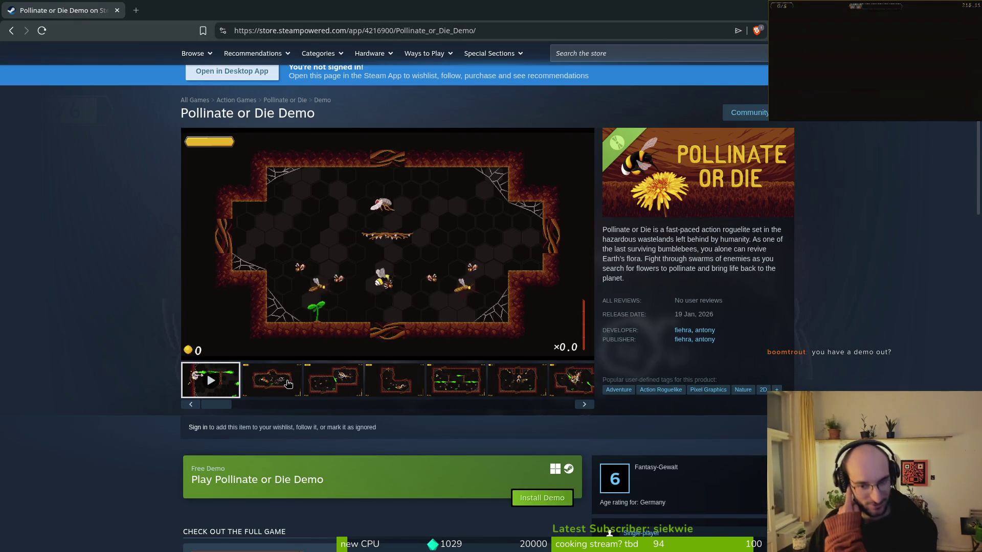
scroll(512, 387, down, 4)
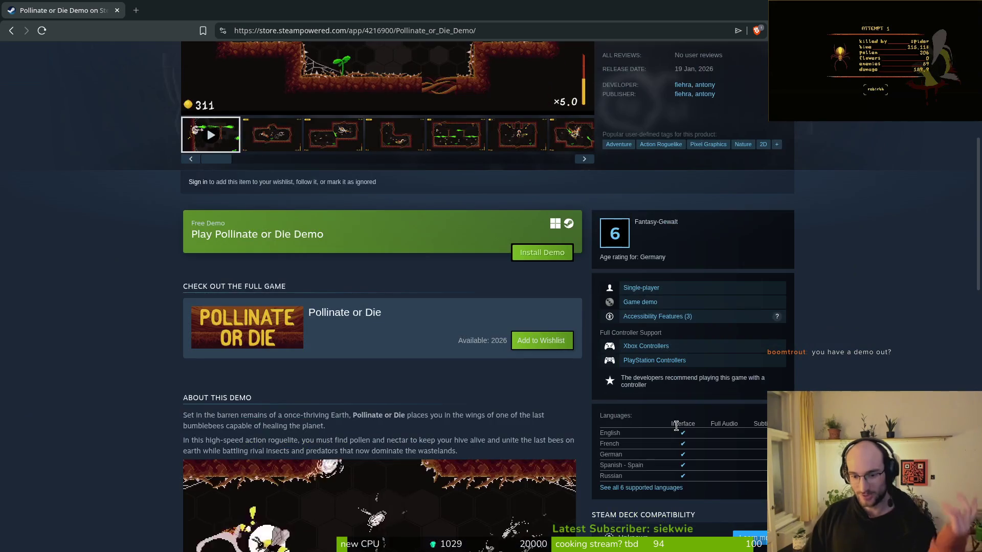
scroll(541, 406, down, 10)
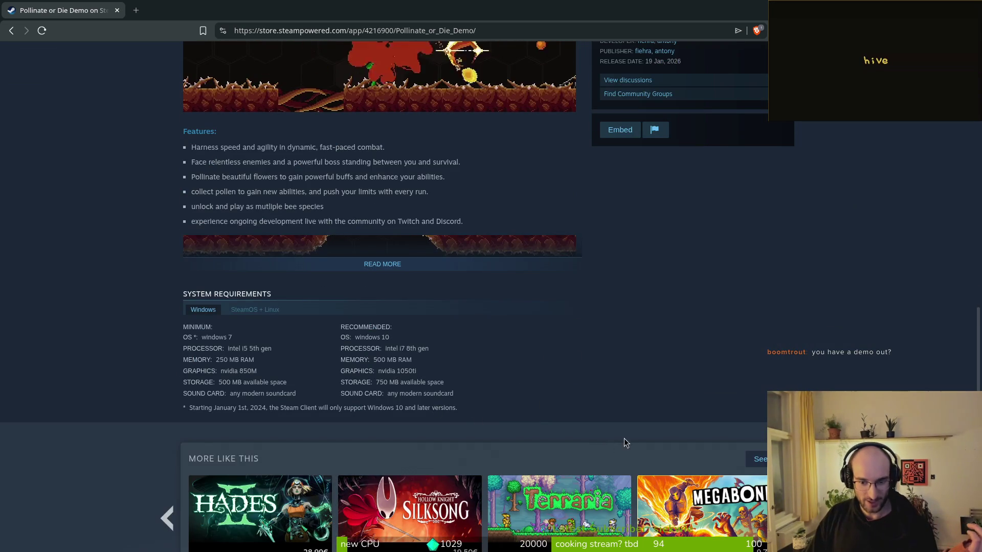
scroll(539, 335, up, 11)
scroll(540, 353, down, 15)
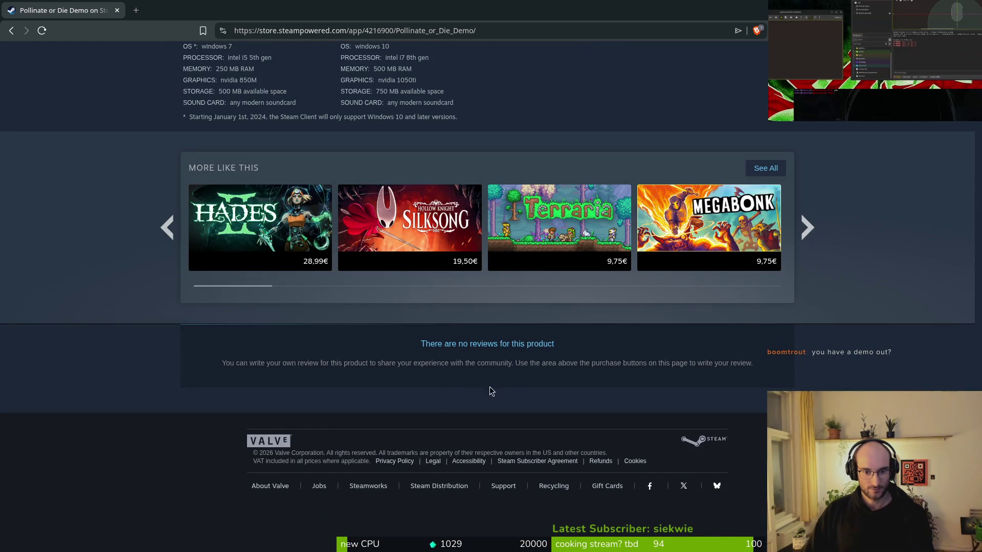
scroll(545, 385, up, 15)
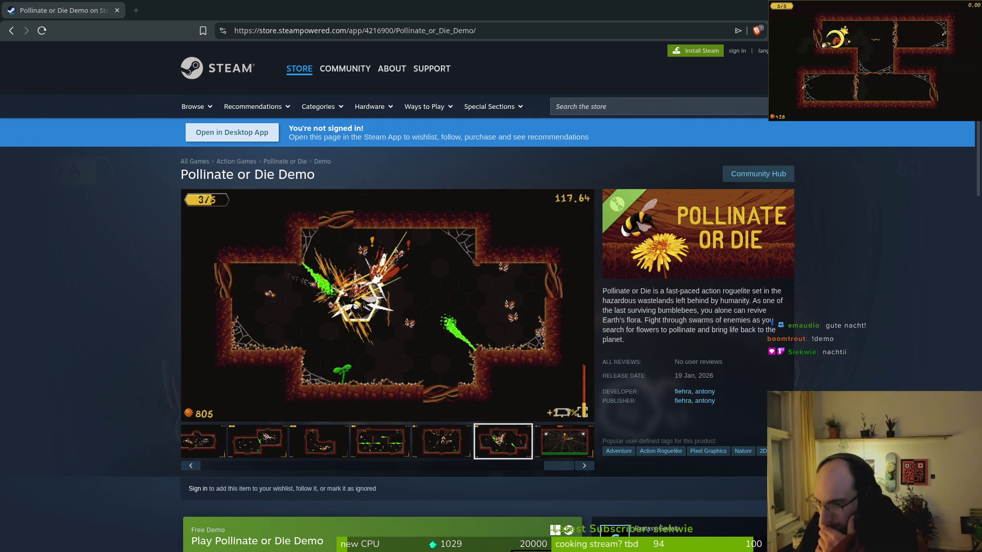
Search 'steam demo review not working' and open the r/indiegames thread 'Can't review my Demo on steam'.
key(ctrl+t)
text(reviw)
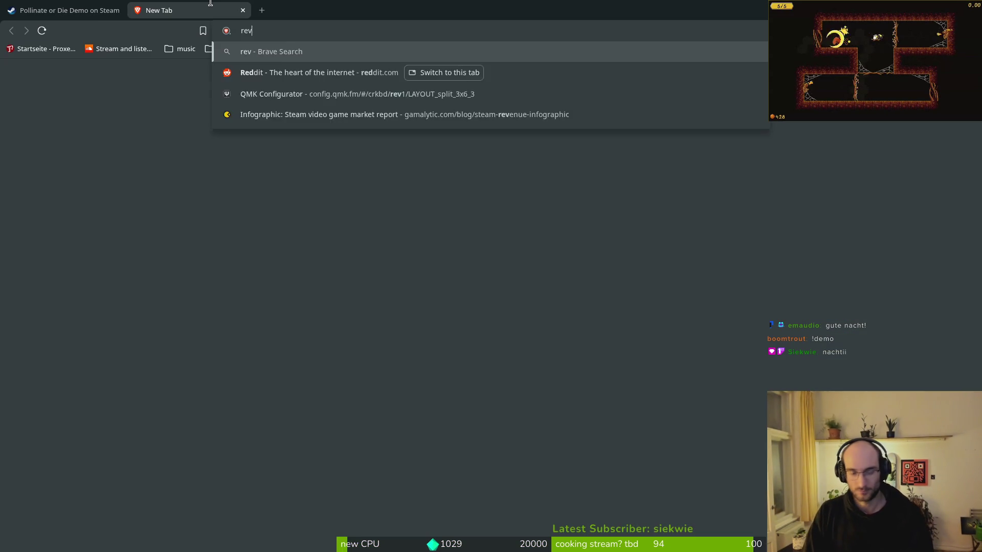
key(BackSpace)
text(ew)
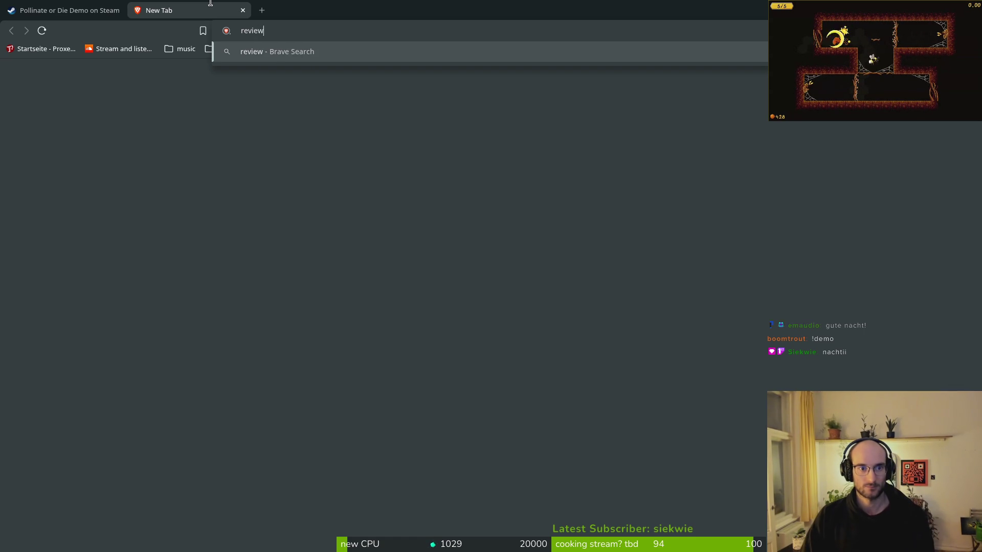
text( not ep)
key(ctrl+a)
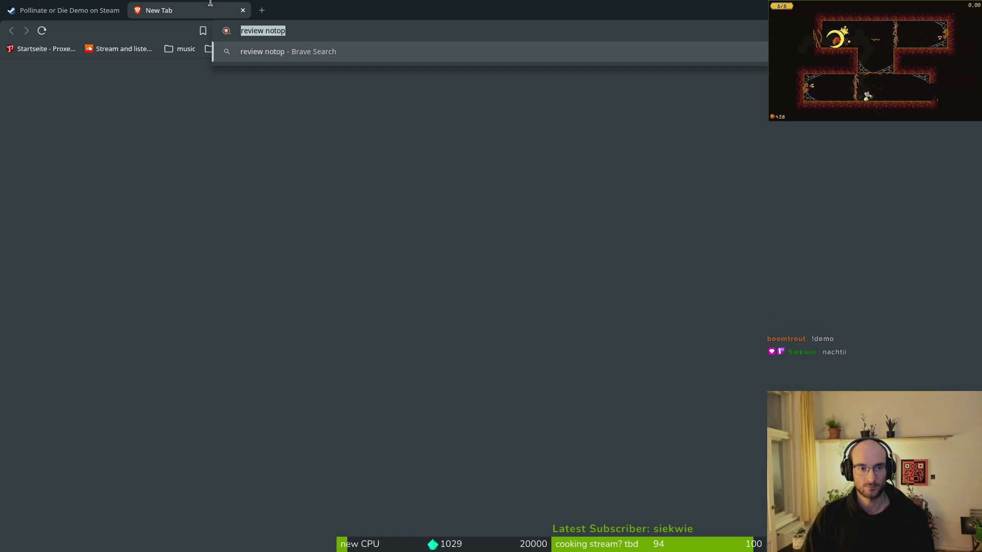
text(steam demo review not)
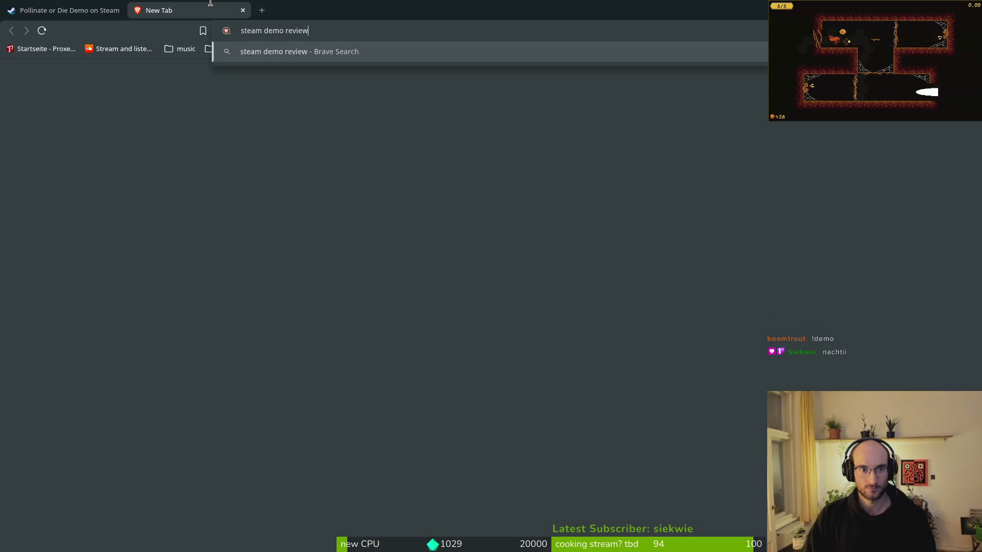
text( working)
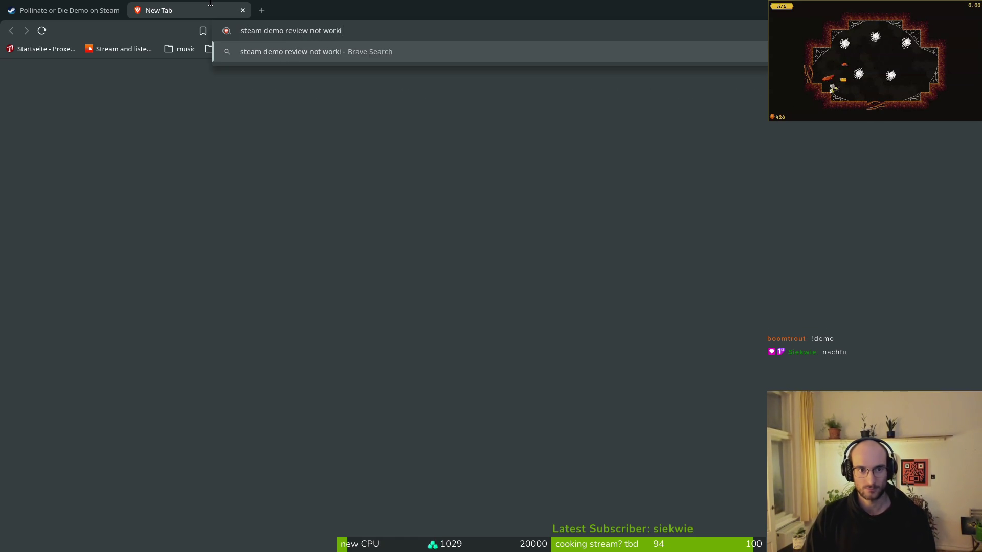
key(Return)
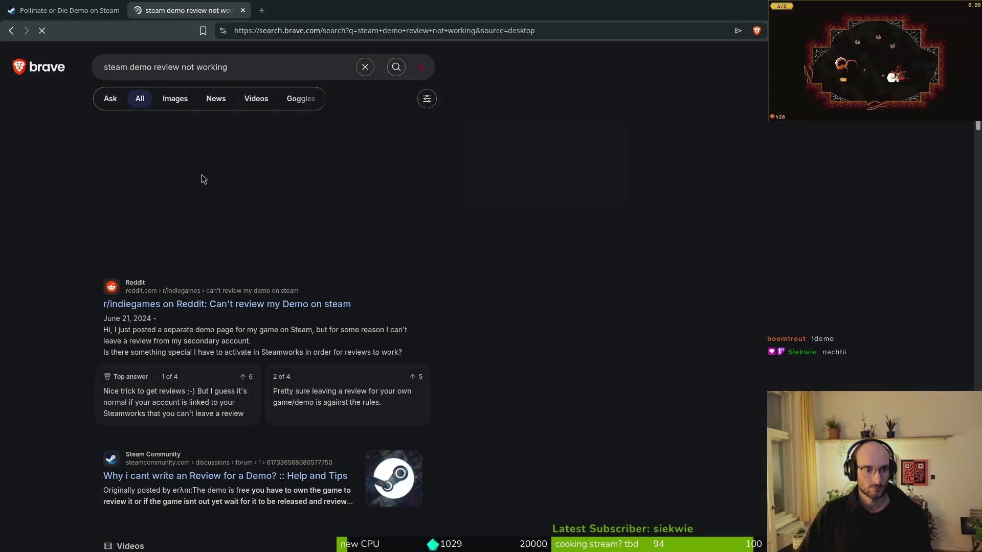
click(258, 305)
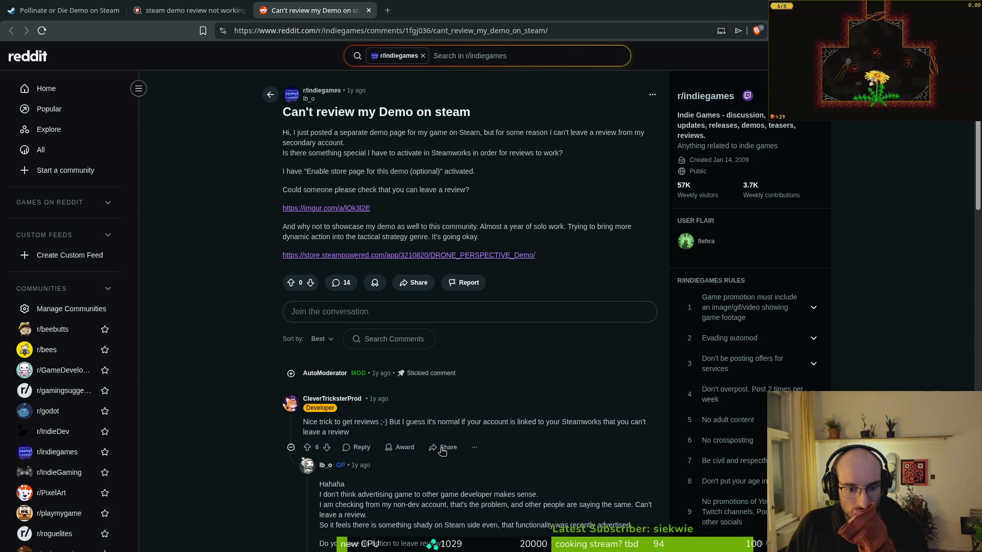
Read through the Reddit thread about being unable to review a demo.
scroll(510, 461, down, 1)
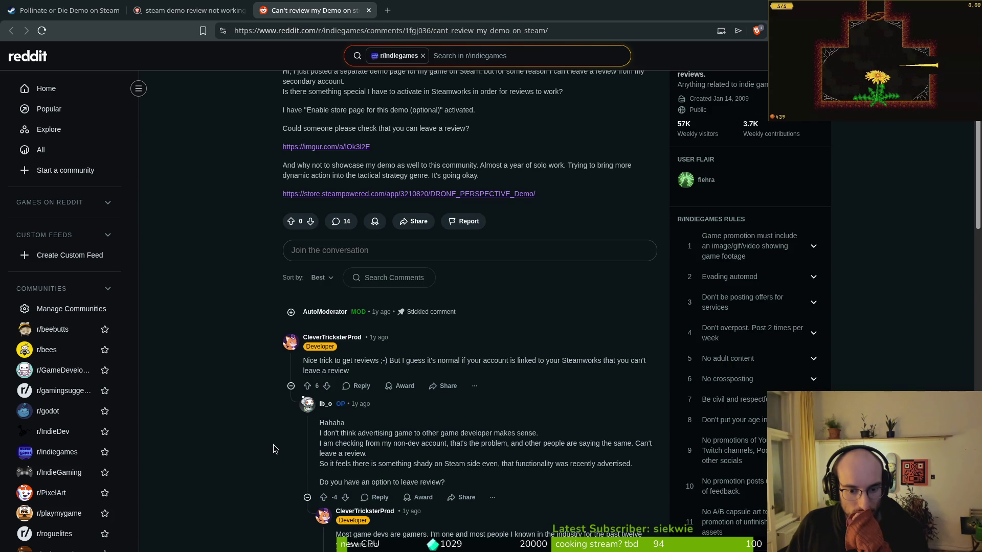
scroll(276, 447, down, 2)
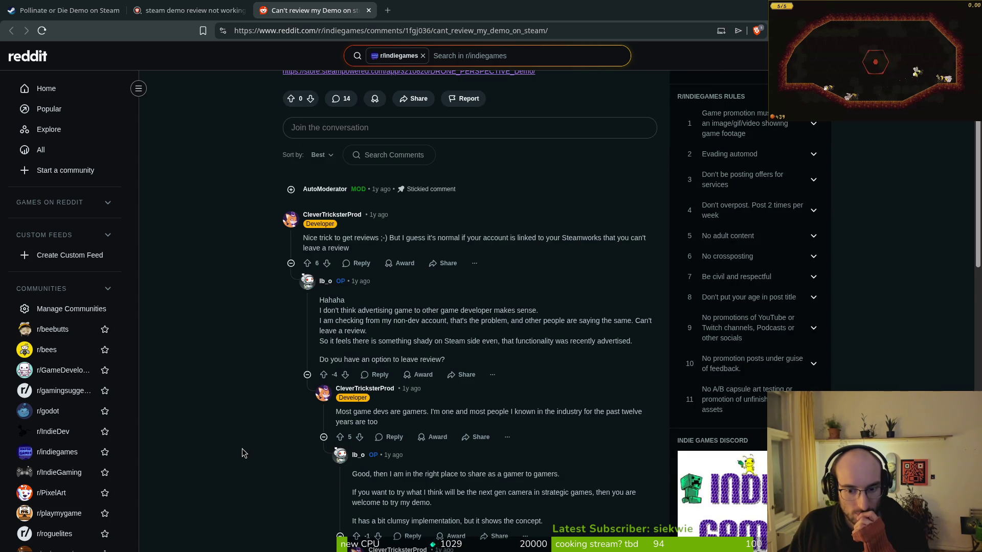
scroll(235, 430, down, 1)
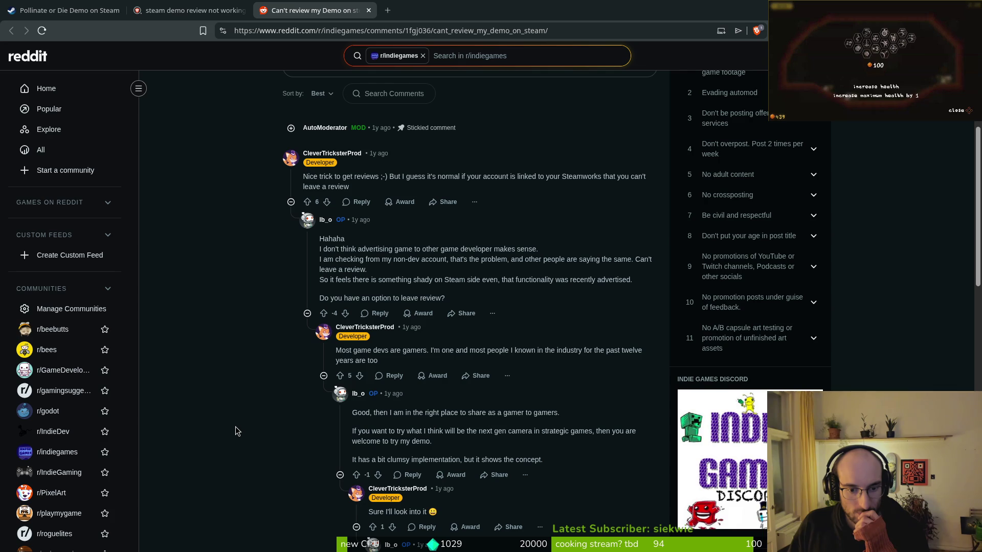
scroll(235, 431, down, 1)
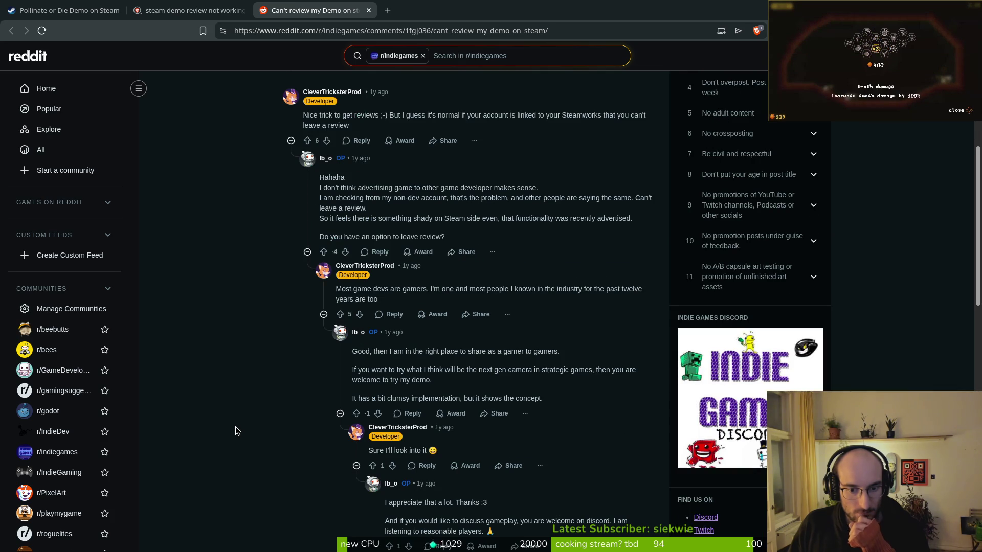
scroll(235, 431, down, 4)
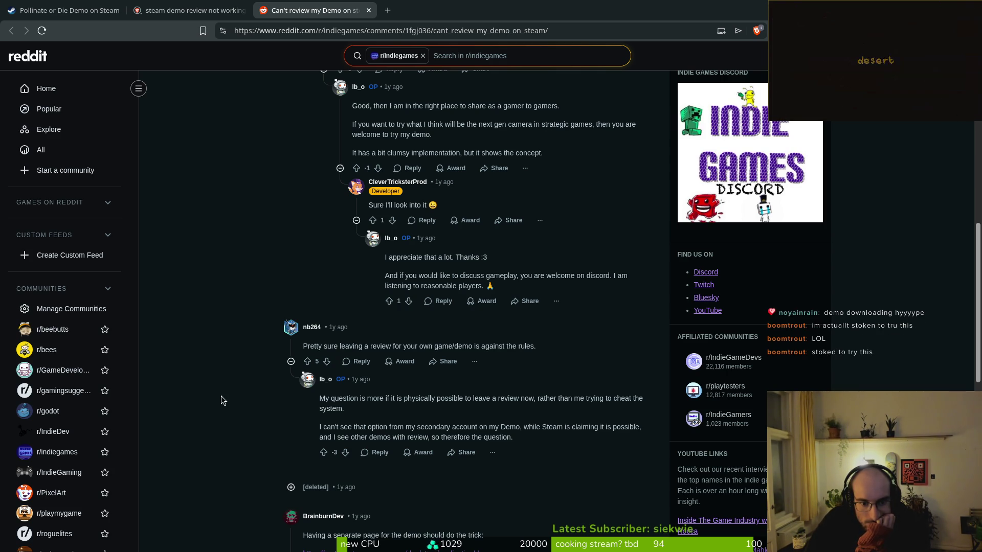
scroll(211, 386, down, 2)
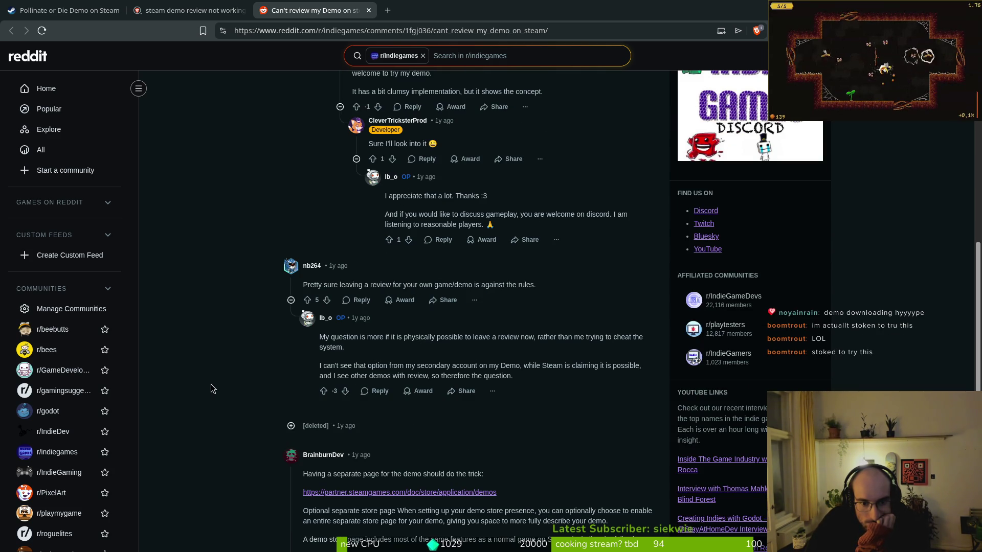
scroll(213, 383, down, 4)
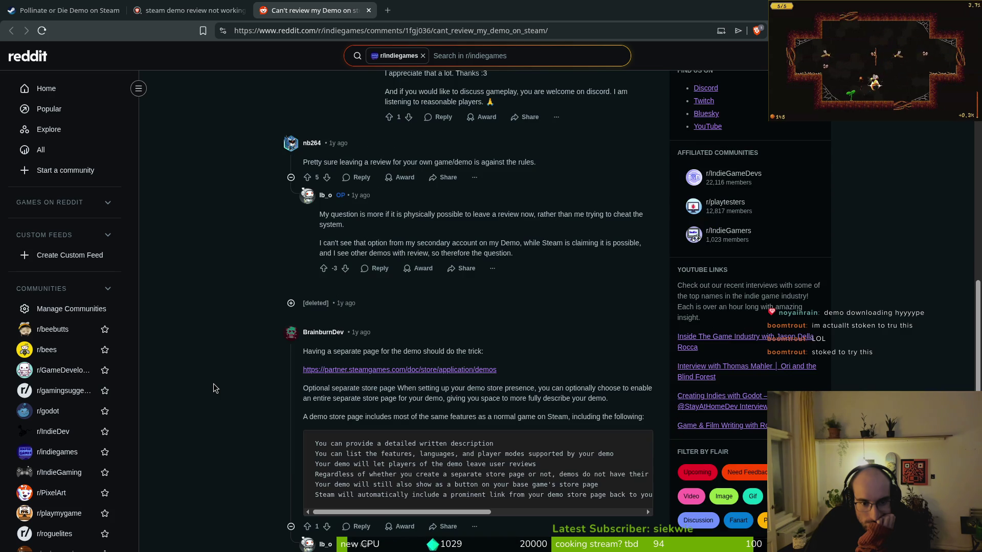
scroll(214, 385, down, 4)
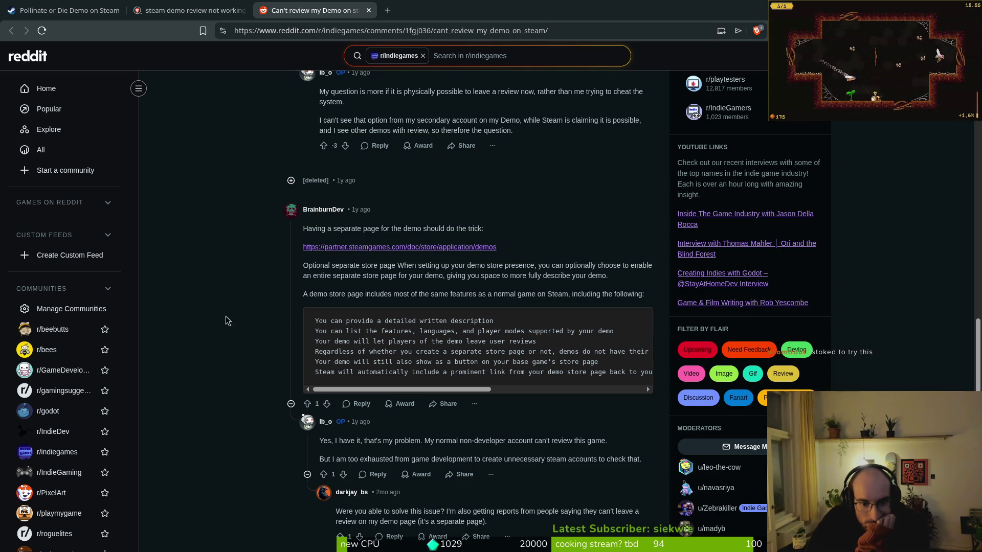
scroll(225, 343, down, 2)
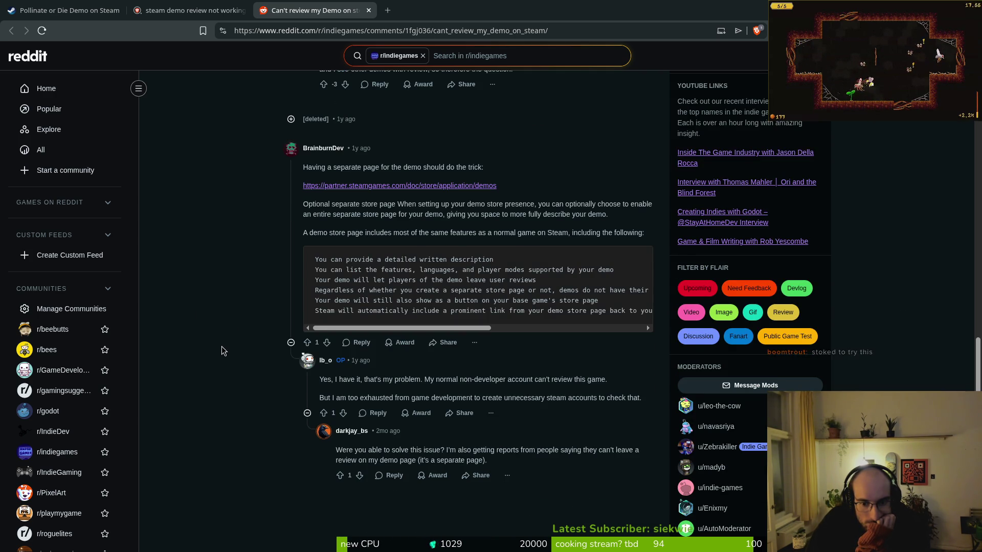
scroll(223, 345, down, 2)
scroll(228, 336, up, 5)
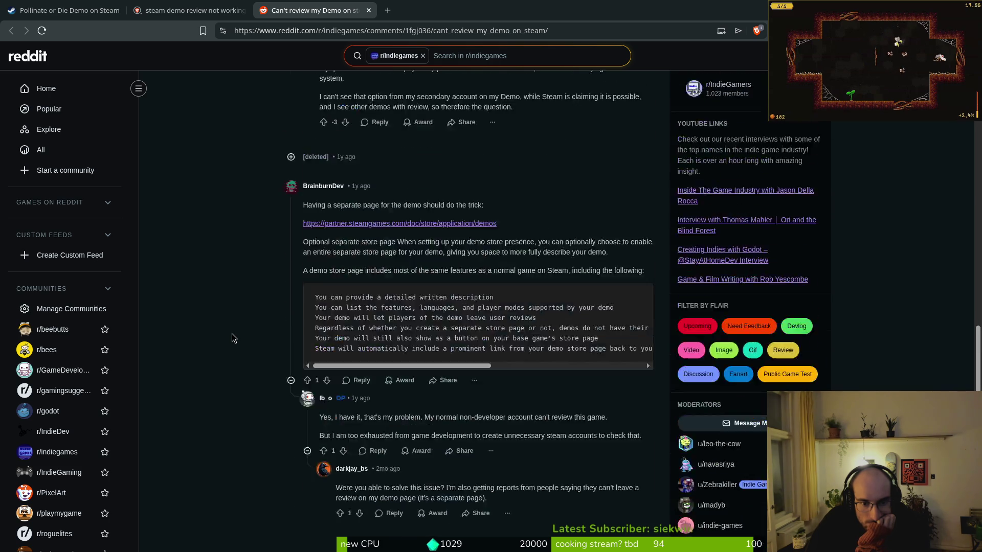
From the search results, open the Steam Community discussion 'Why i cant write an Review for a Demo?' in a new tab.
key(ctrl+shift+Tab)
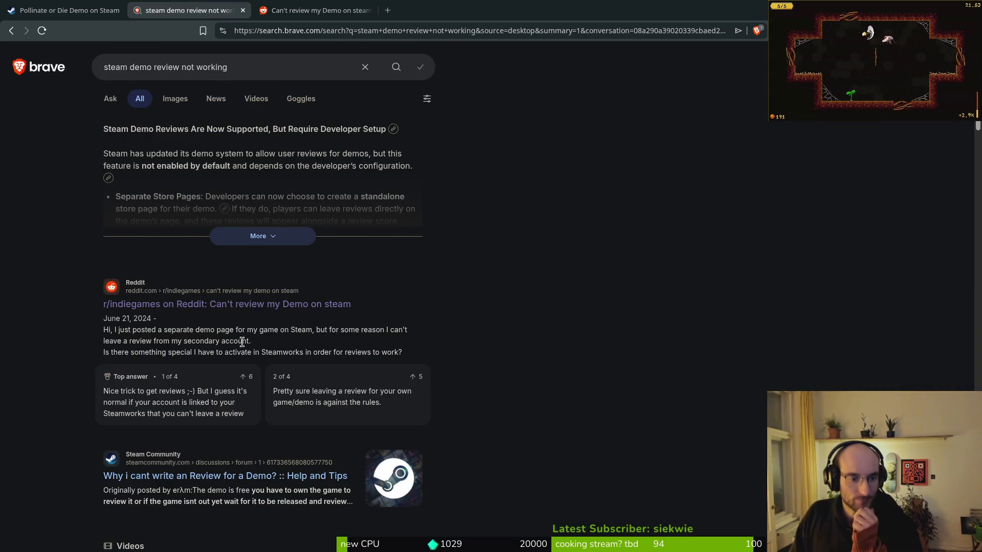
scroll(238, 345, down, 2)
middle_click(187, 357)
key(ctrl+Tab)
key(ctrl+Tab)
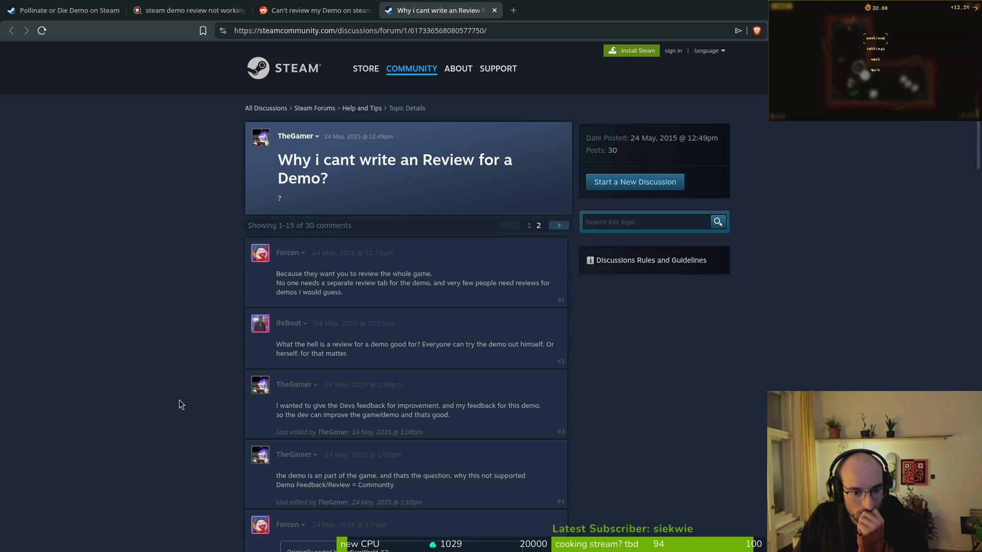
Read the Steam discussion's comments, then switch back to the Pollinate or Die Demo store page tab.
scroll(194, 398, down, 3)
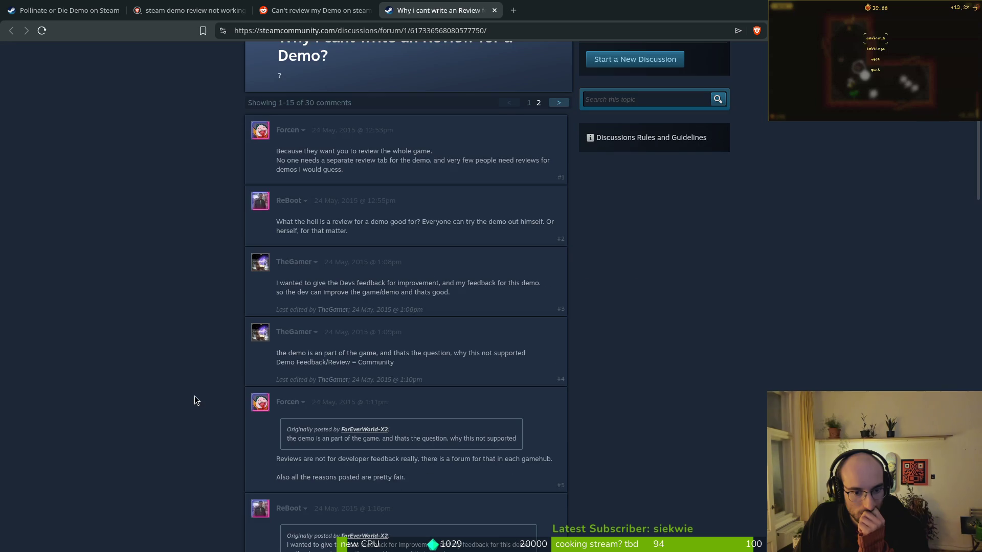
scroll(195, 396, down, 3)
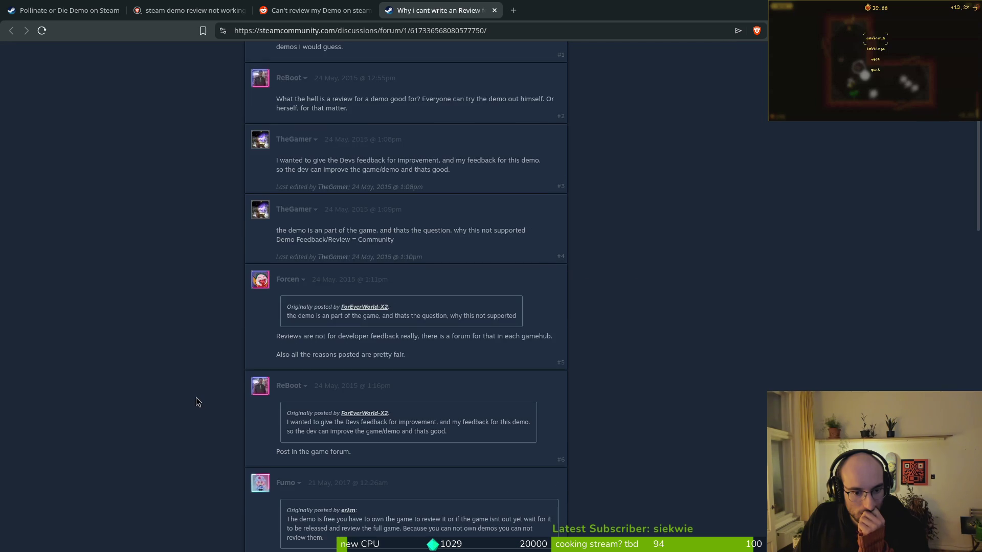
scroll(196, 399, down, 6)
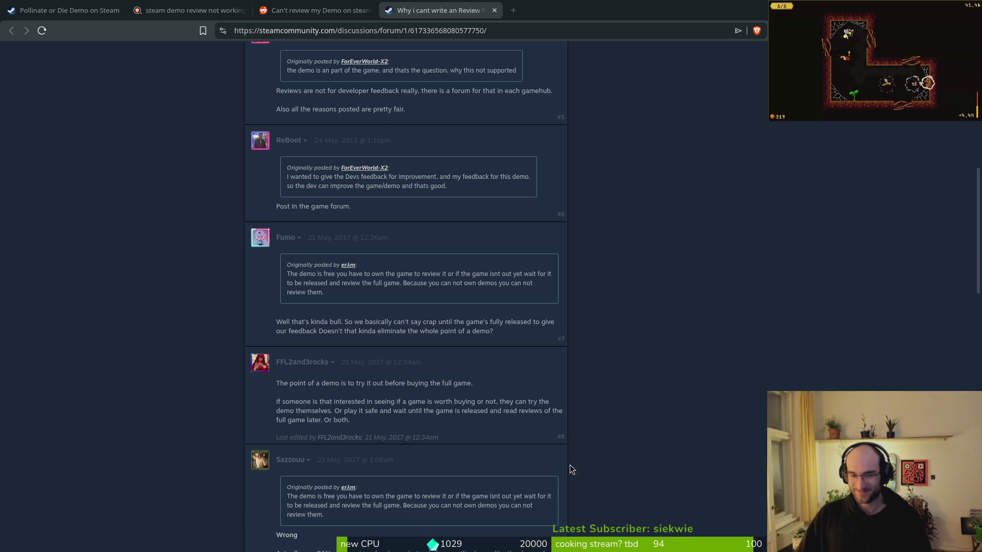
scroll(252, 405, down, 1)
scroll(201, 358, down, 10)
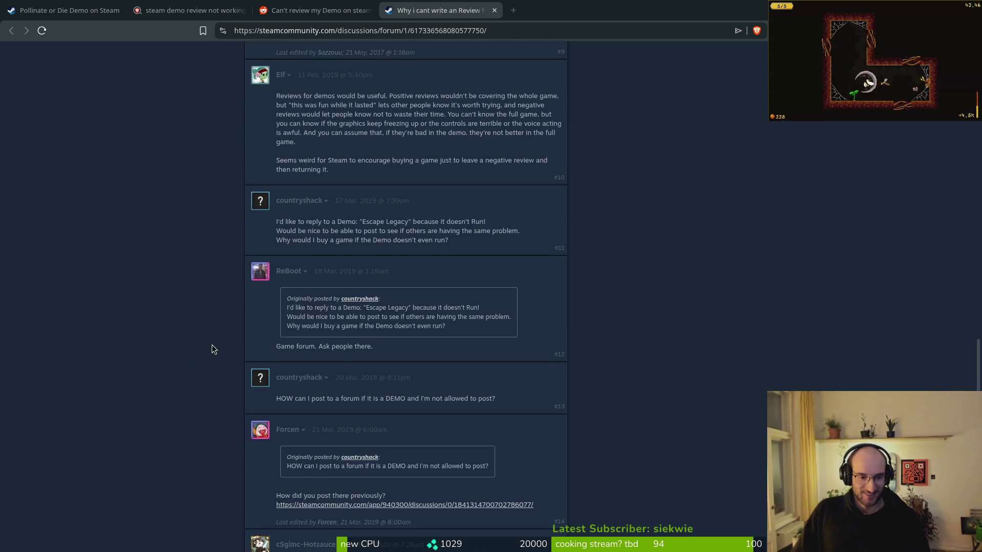
click(69, 11)
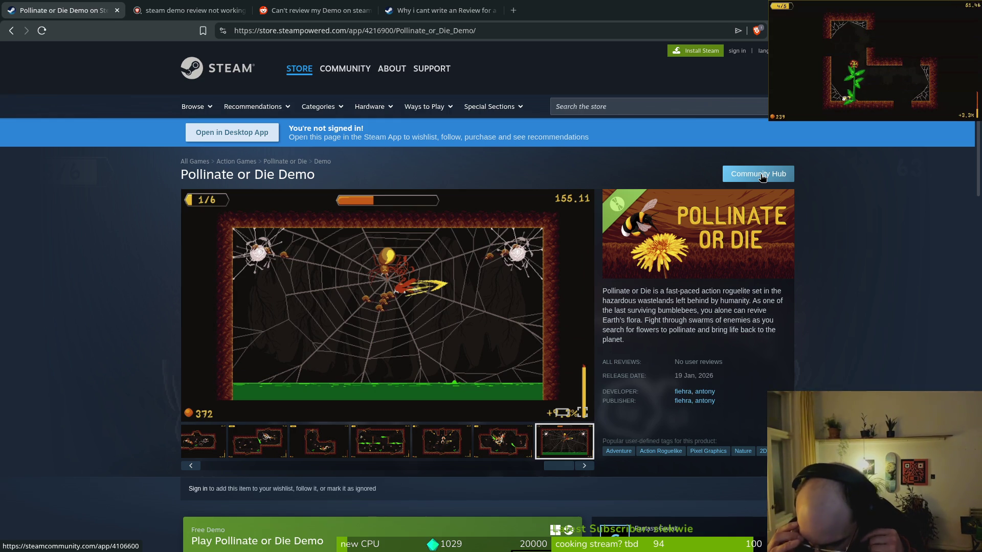
In Perplexity, ask whether Steam delays reviews for a demo with its own store page.
key(ctrl+t)
text(per)
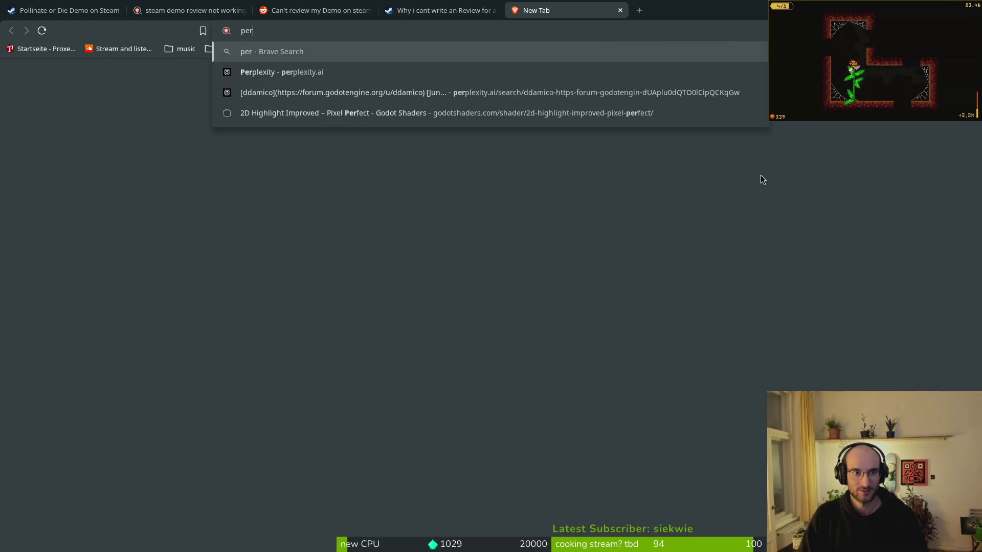
key(Return)
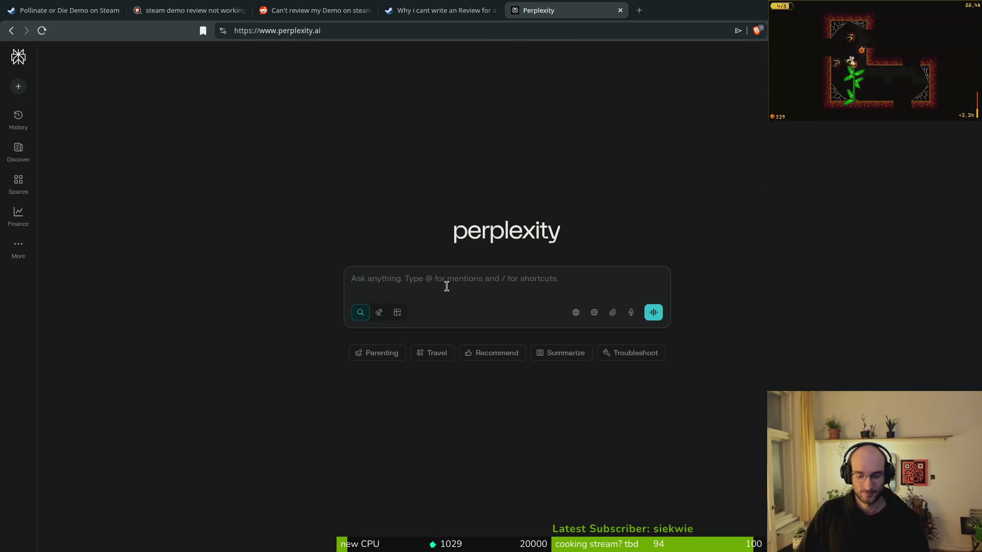
text(d)
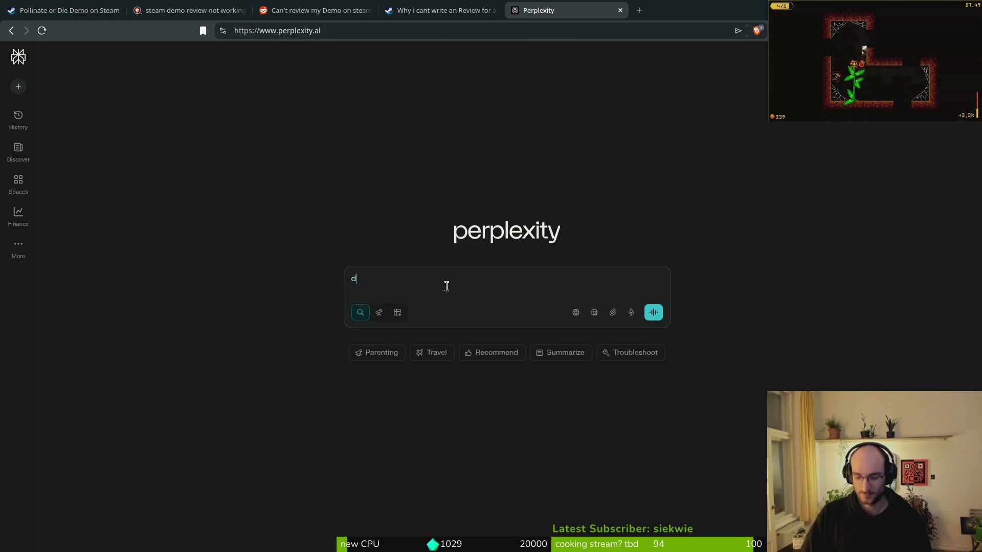
text(oes steam delay )
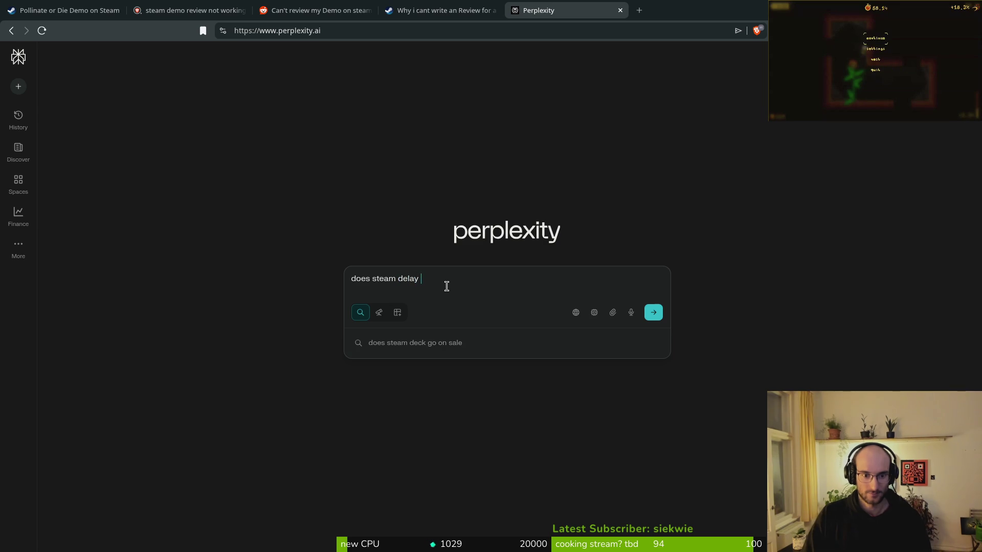
text(reviews wh)
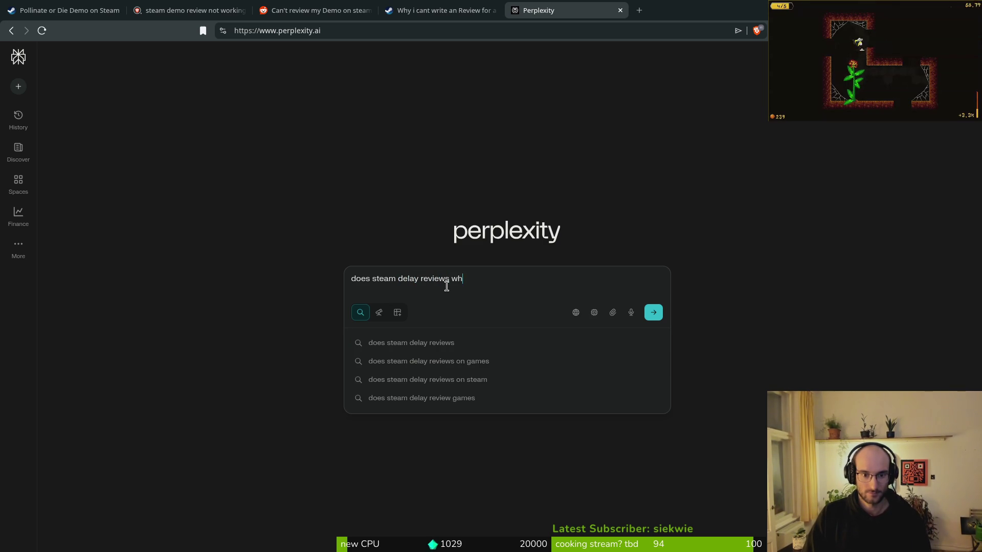
text(en releasing a demo w)
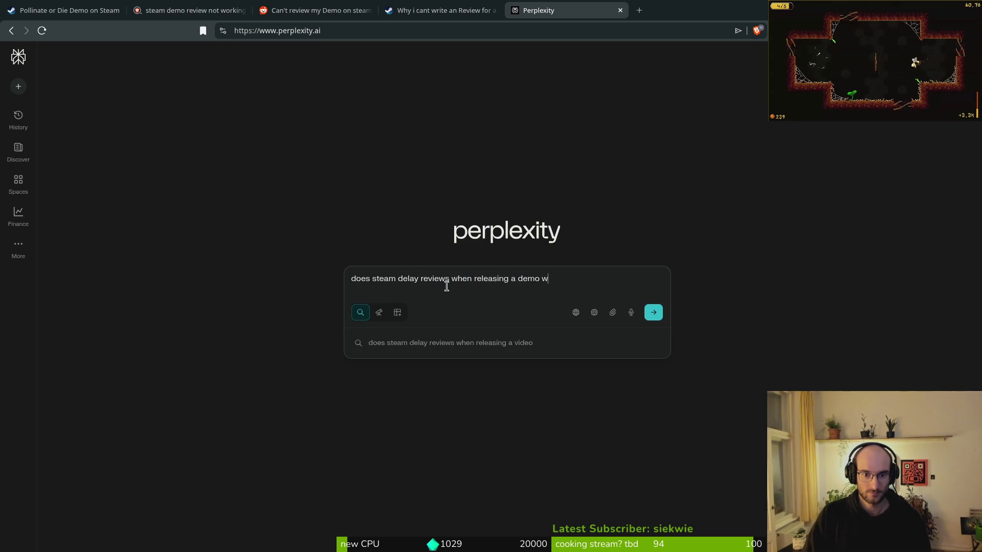
text(ith seperate page on steam?)
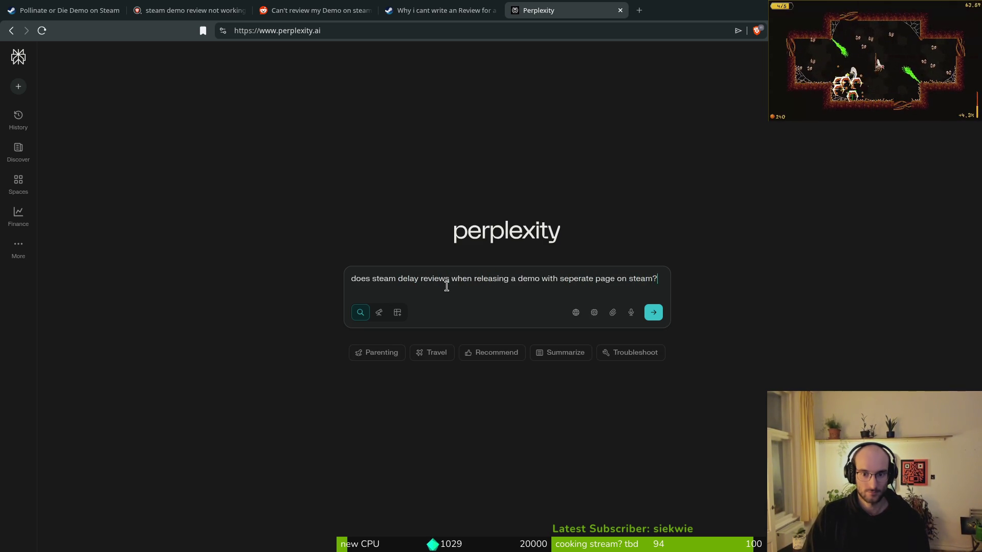
key(Return)
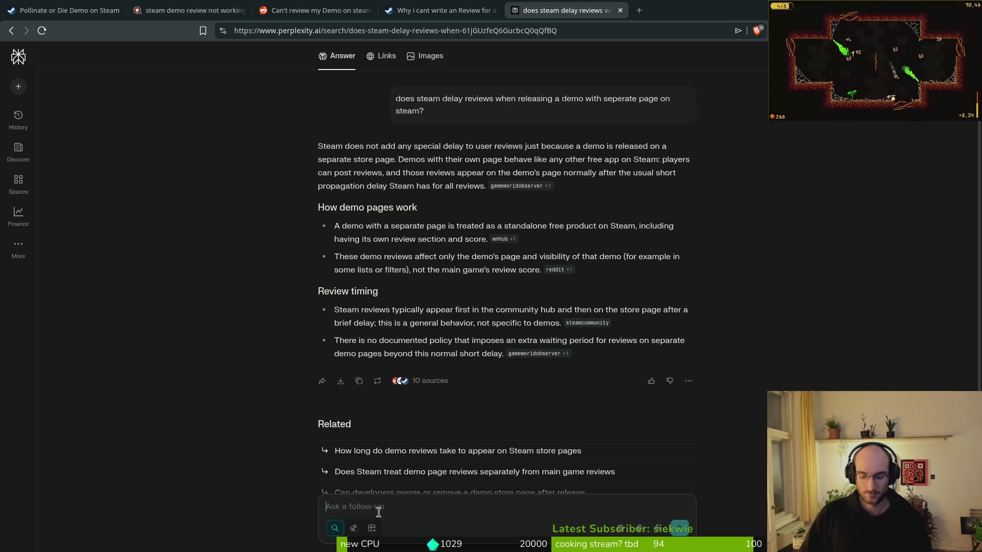
Ask a follow-up on why users can't review the demo.
text(wh y cnat users review my demo then?)
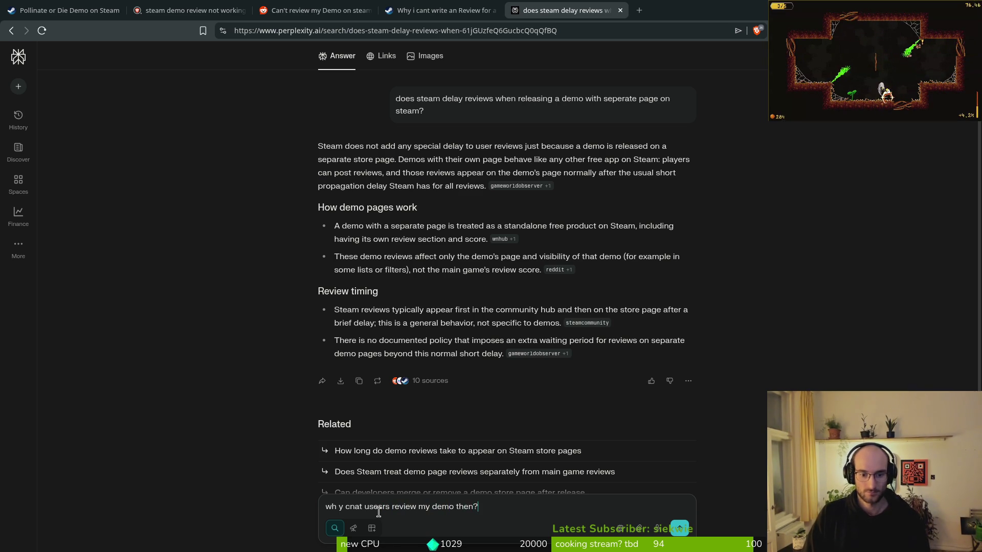
key(Return)
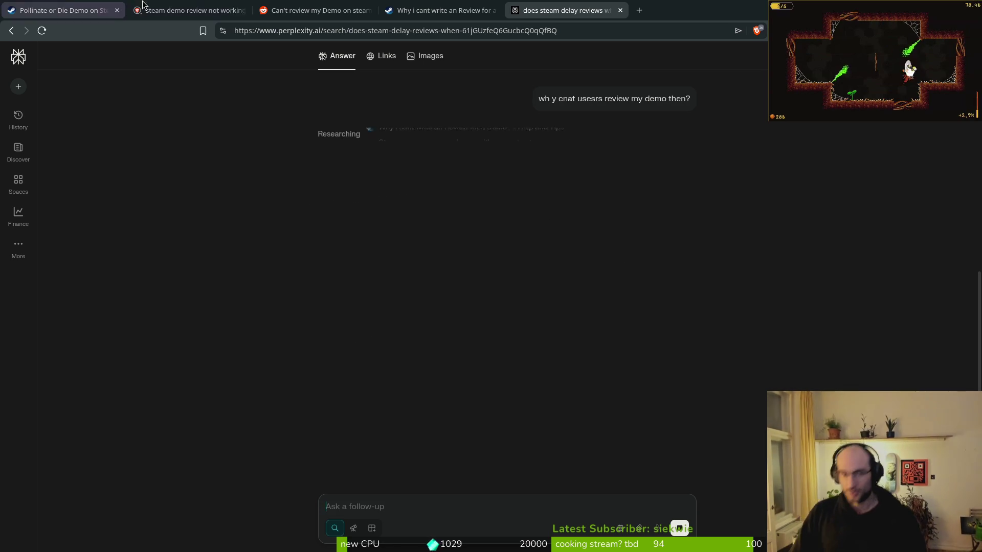
click(440, 10)
Open the 'A Problem Regarding Reviews of Demos' Brave result in a background tab, then return to Perplexity.
click(314, 10)
click(189, 10)
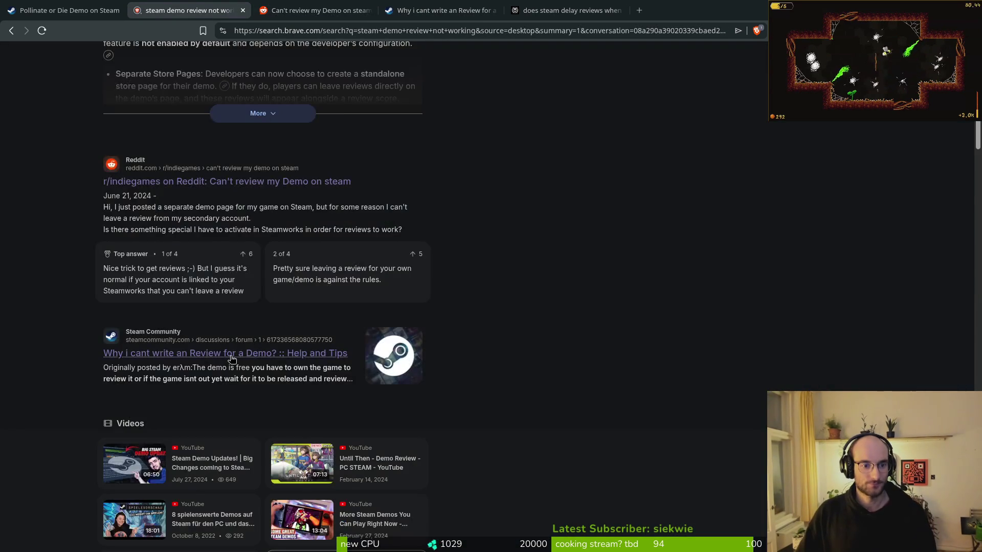
scroll(251, 341, down, 5)
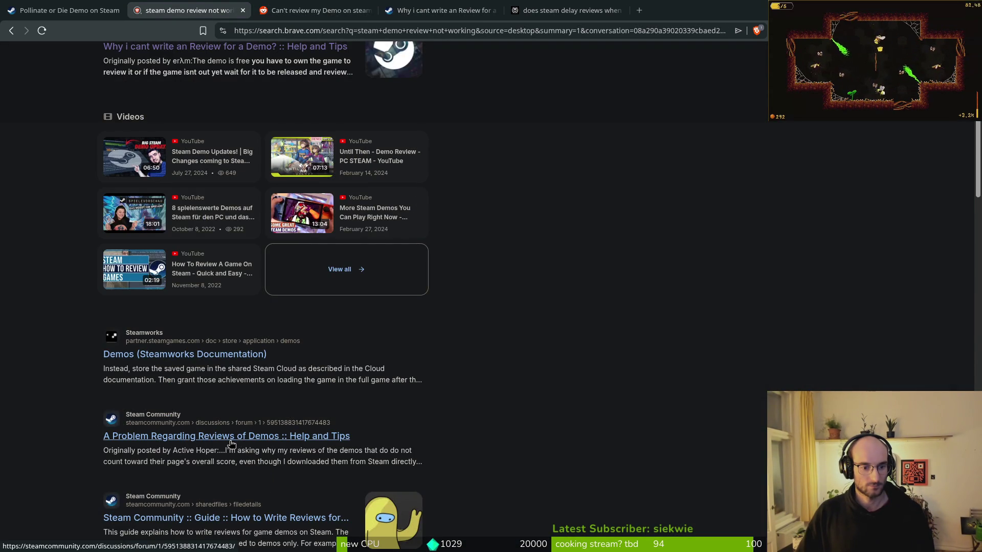
scroll(231, 443, down, 3)
middle_click(243, 251)
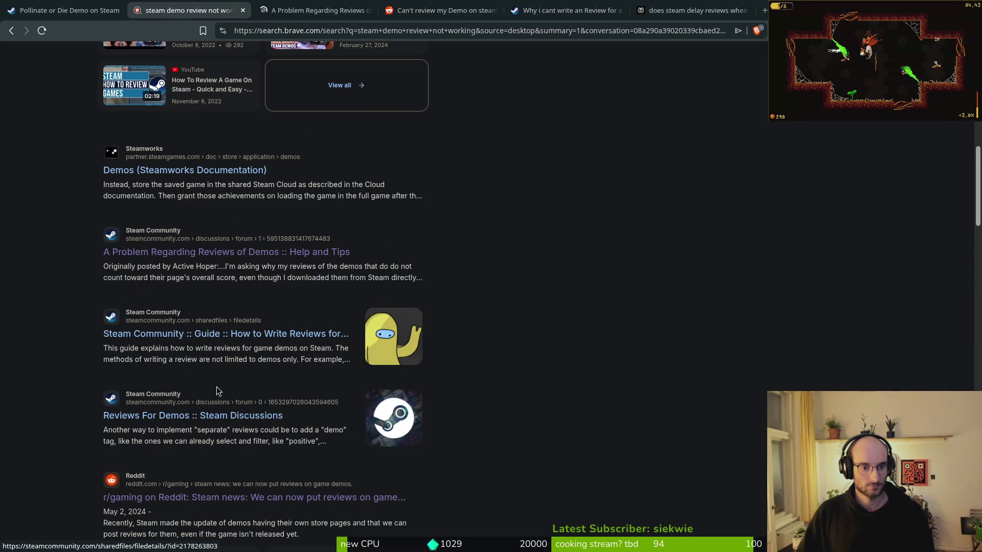
scroll(335, 312, down, 3)
scroll(315, 320, down, 4)
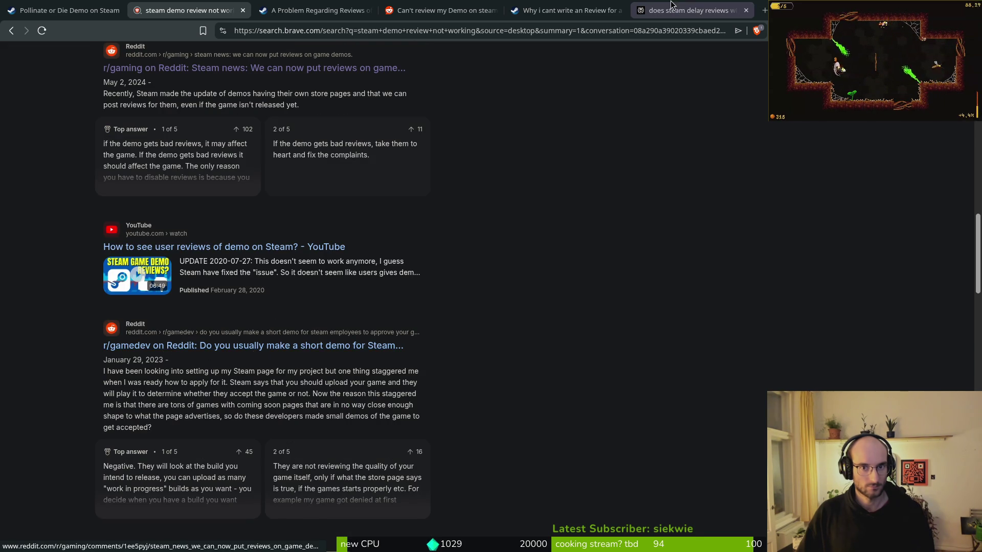
click(686, 11)
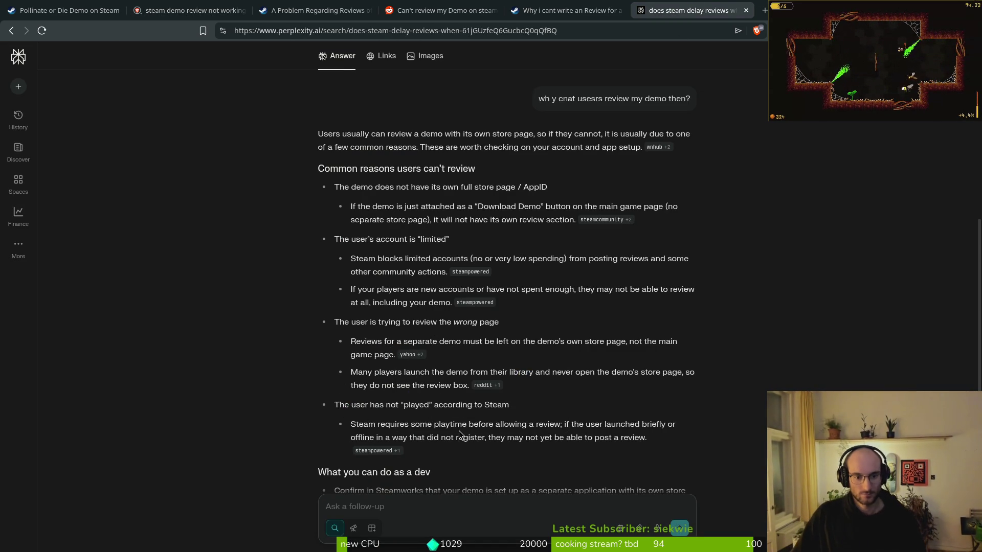
Scroll the Perplexity follow-up answer down to its 'What you can do as a dev' section.
scroll(460, 434, down, 2)
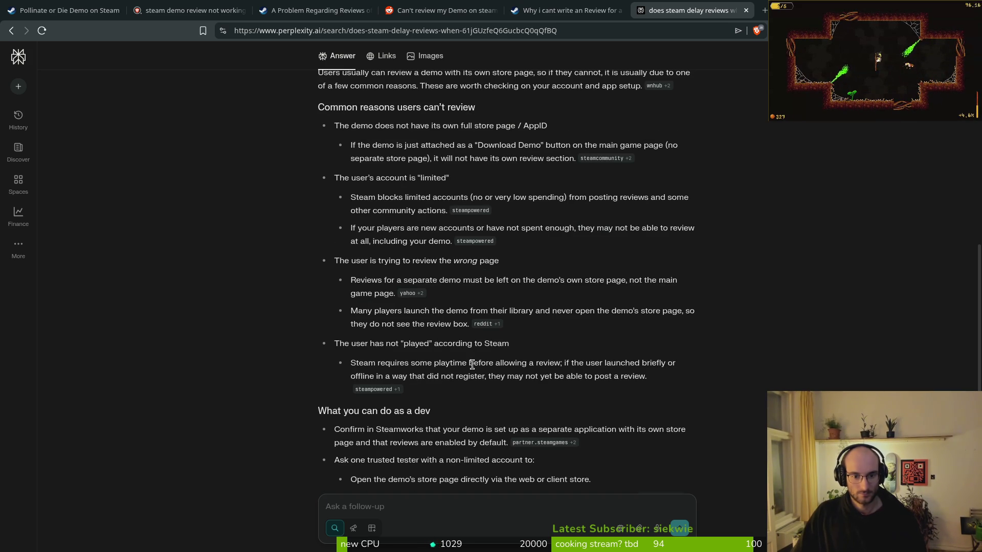
drag(673, 384, 319, 348)
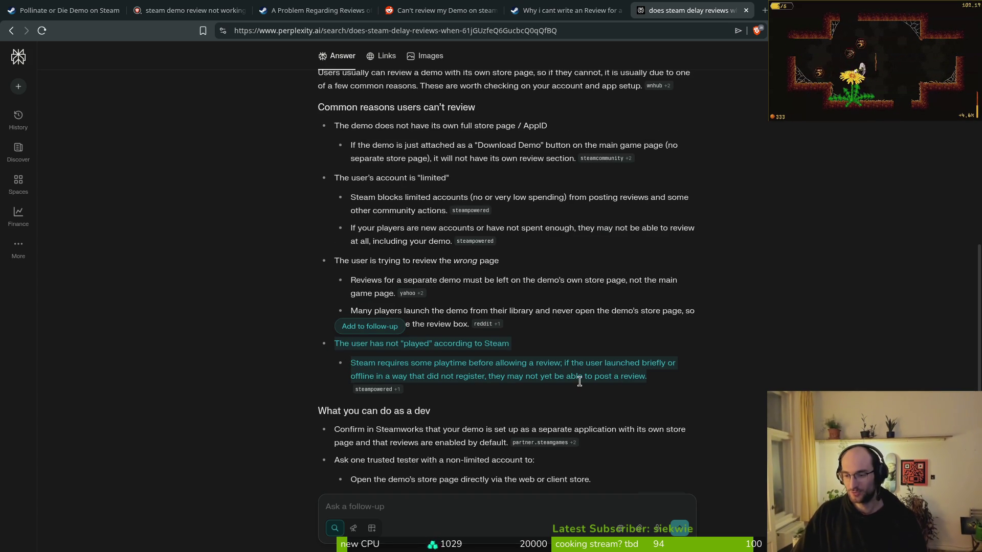
click(641, 373)
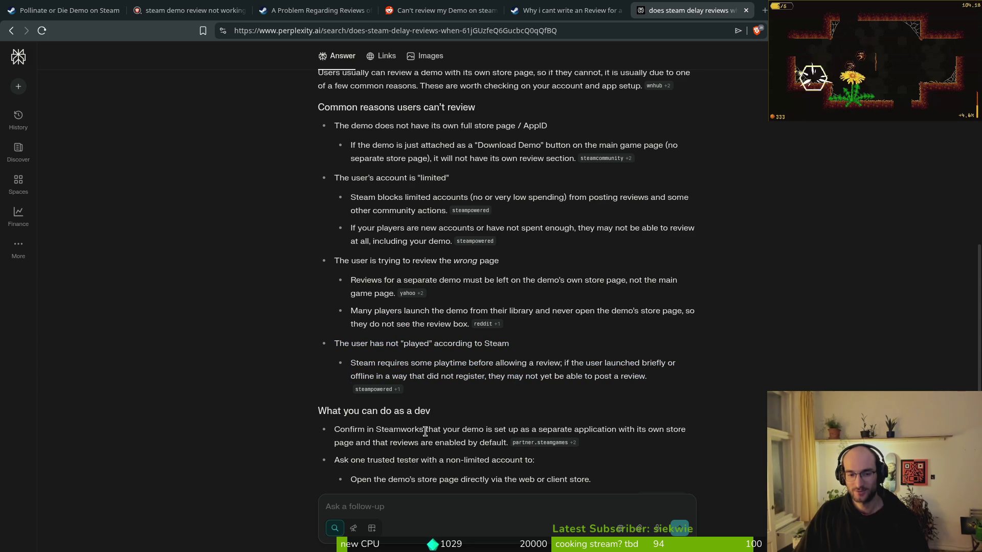
scroll(450, 417, down, 2)
scroll(437, 422, down, 2)
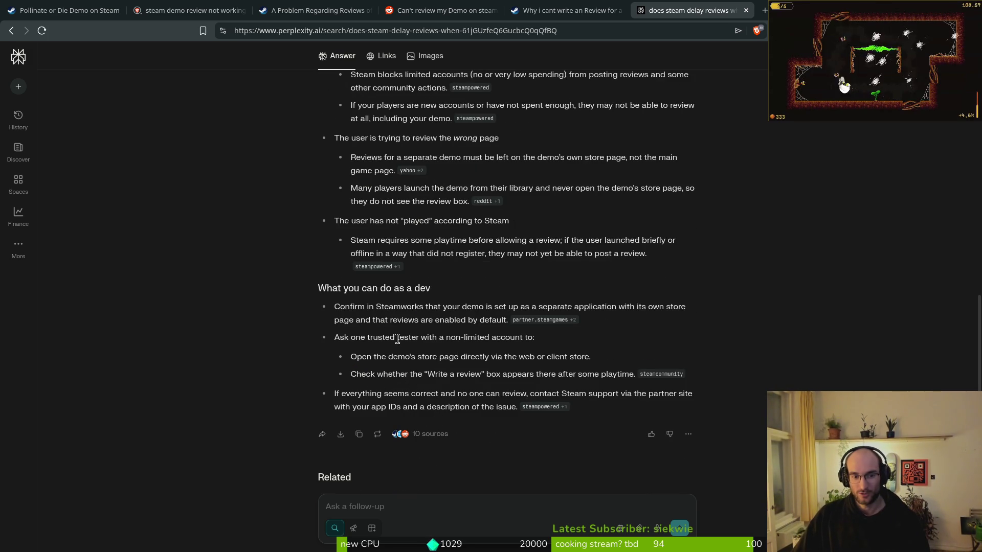
Close the Perplexity, Reddit, forum-thread and search tabs, leaving only the Pollinate or Die Demo store page.
middle_click(699, 4)
middle_click(549, 4)
middle_click(423, 4)
middle_click(296, 6)
middle_click(168, 6)
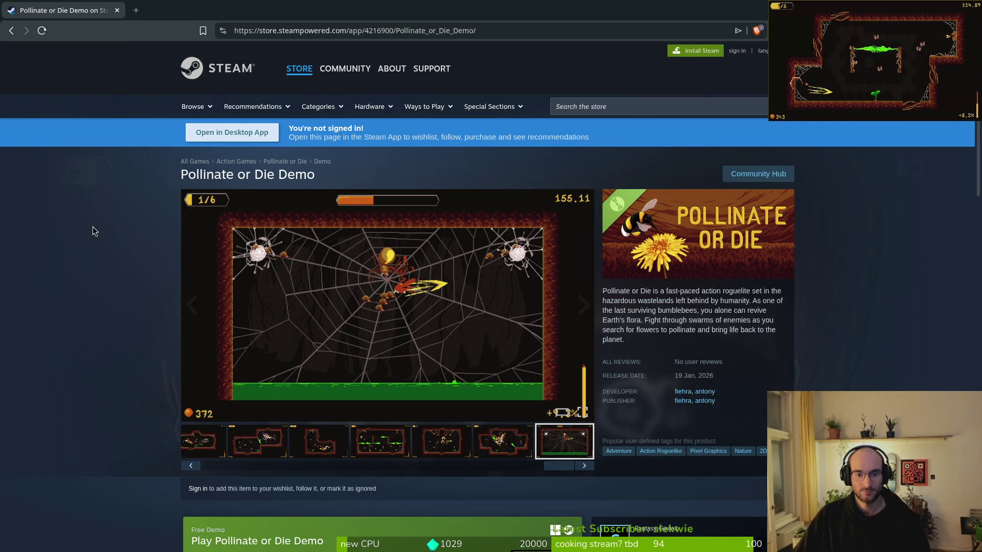
scroll(90, 228, down, 2)
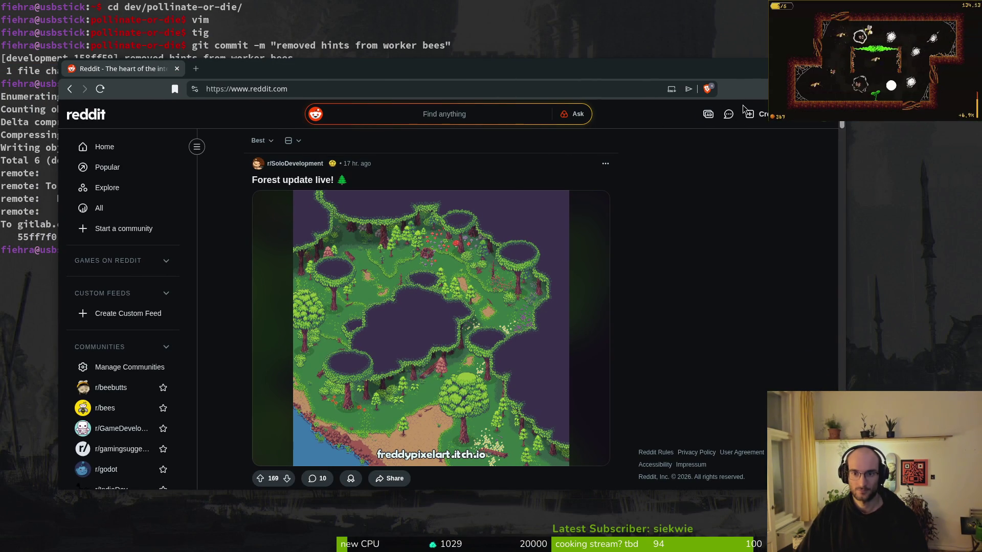
Start a new Reddit post in the r/IndieDev community.
click(749, 114)
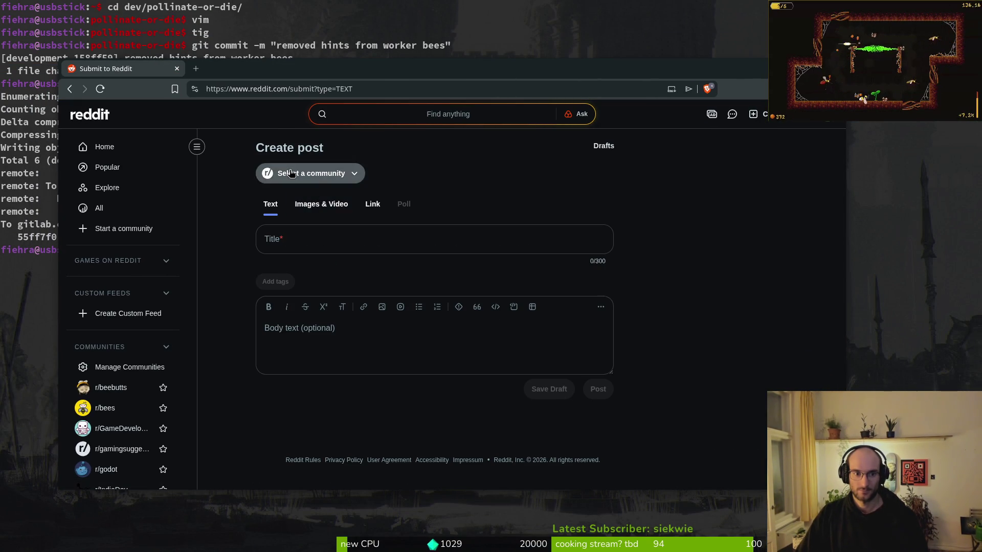
click(291, 173)
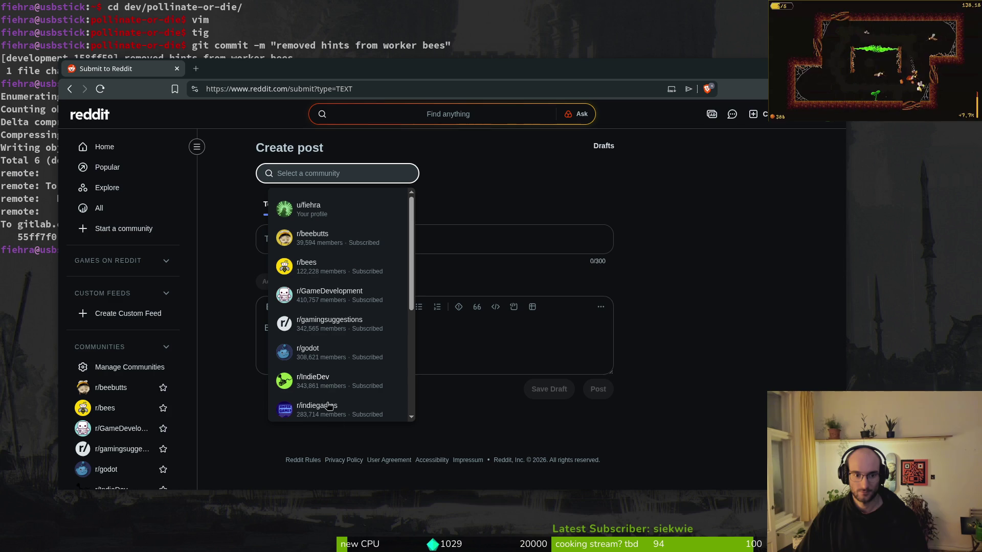
click(328, 388)
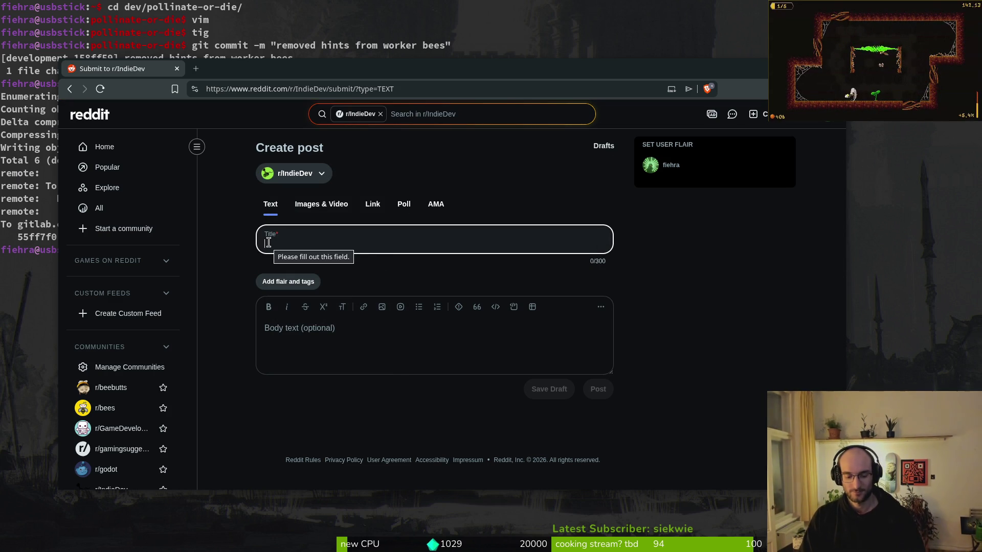
Try out and clear a few draft titles, then set the post type to Images & Video.
text(We)
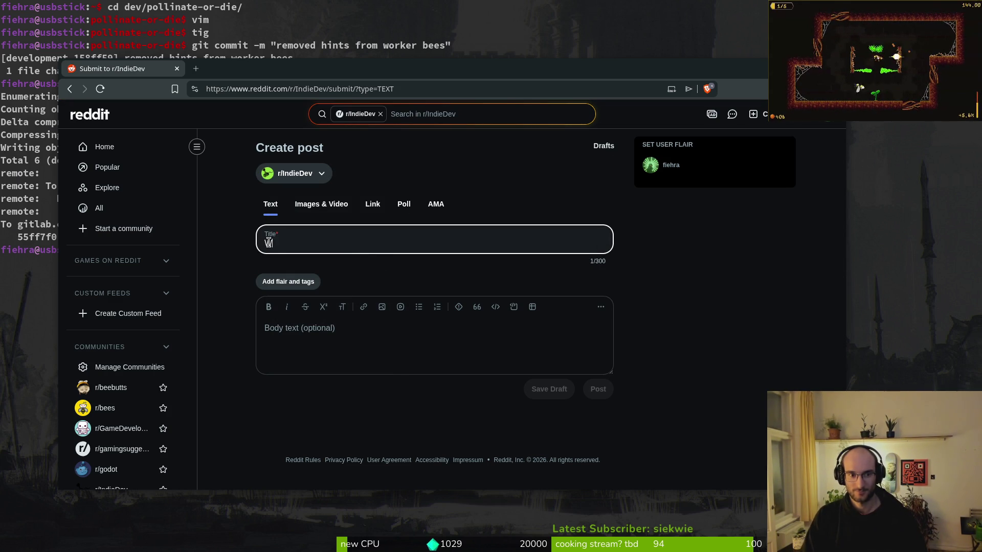
text(We released)
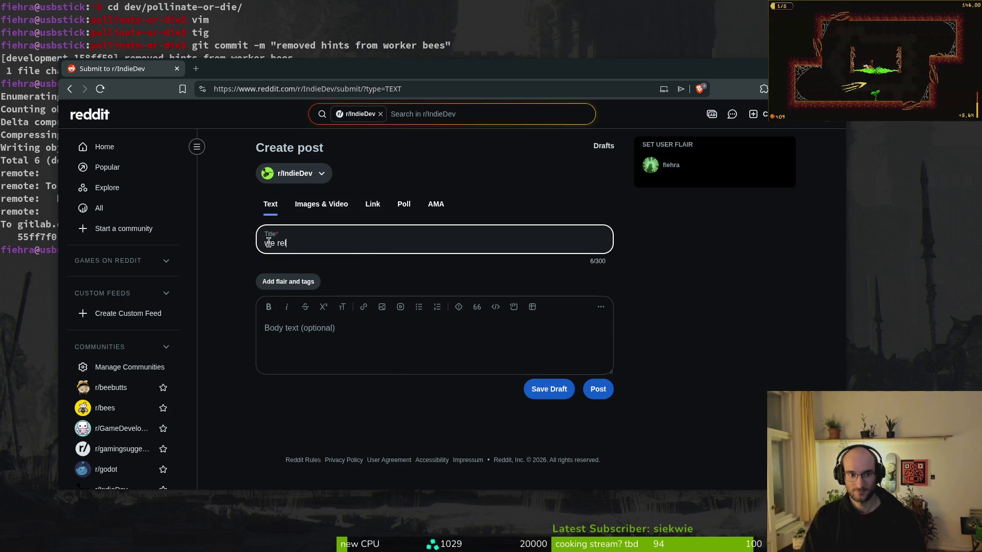
key(ctrl+a)
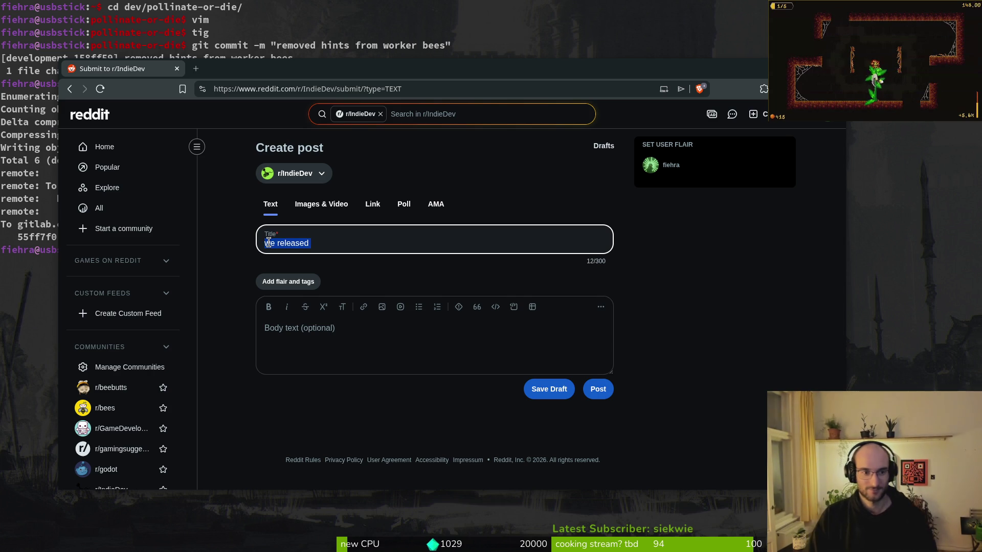
text(OMG)
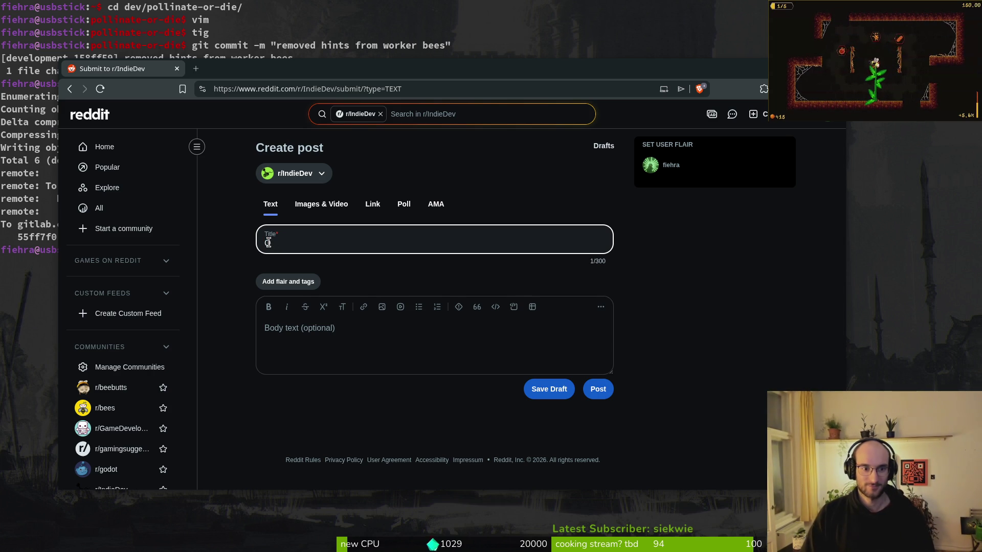
key(BackSpace)
key(BackSpace)
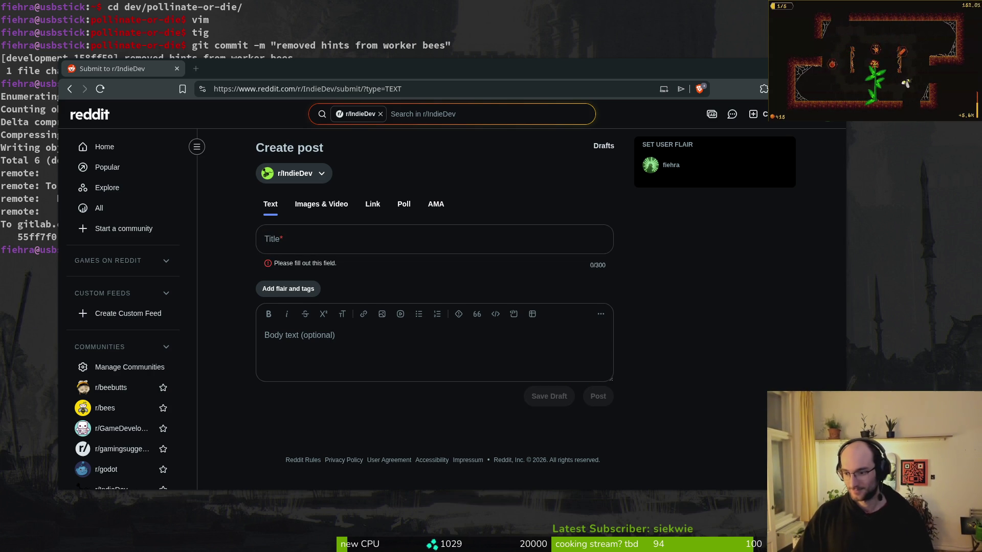
click(307, 244)
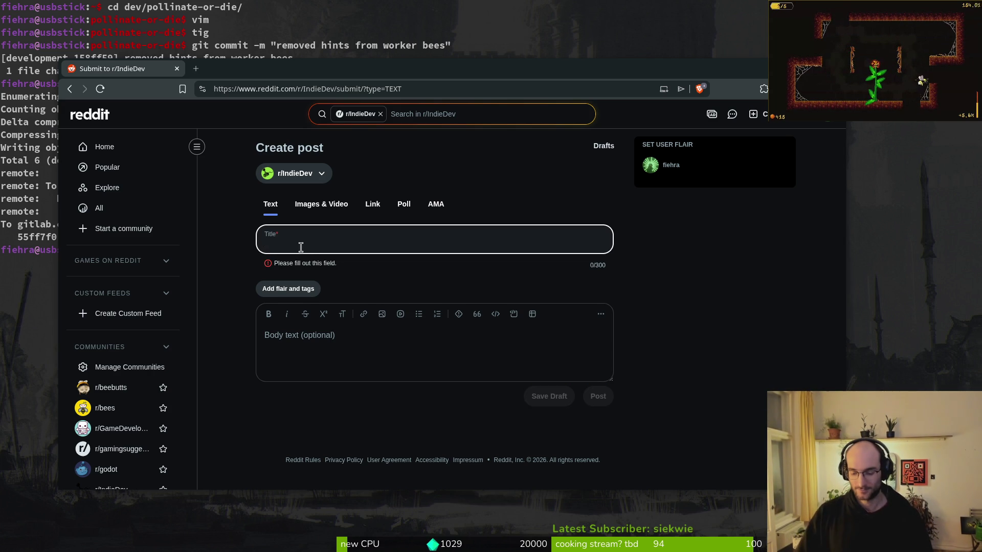
text(Ireleased)
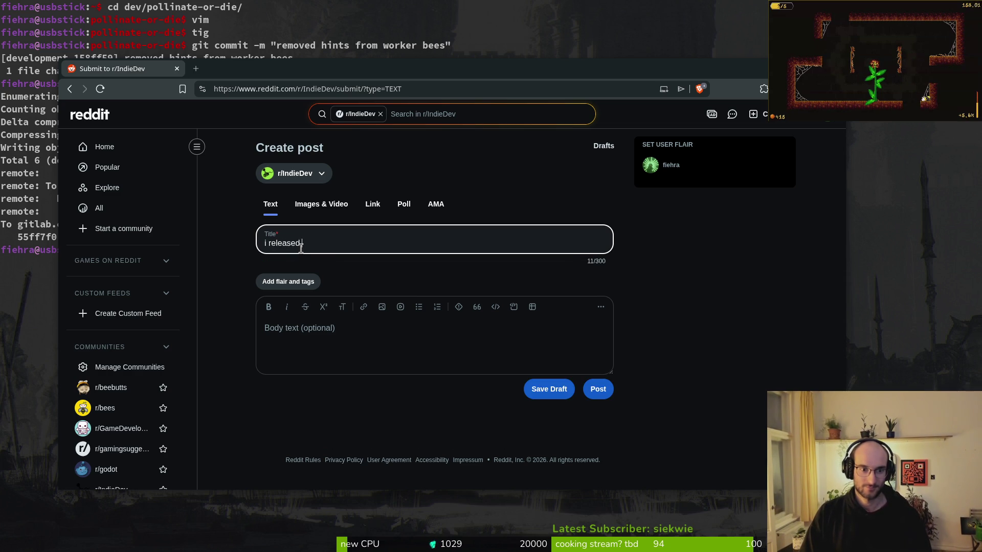
key(ctrl+a)
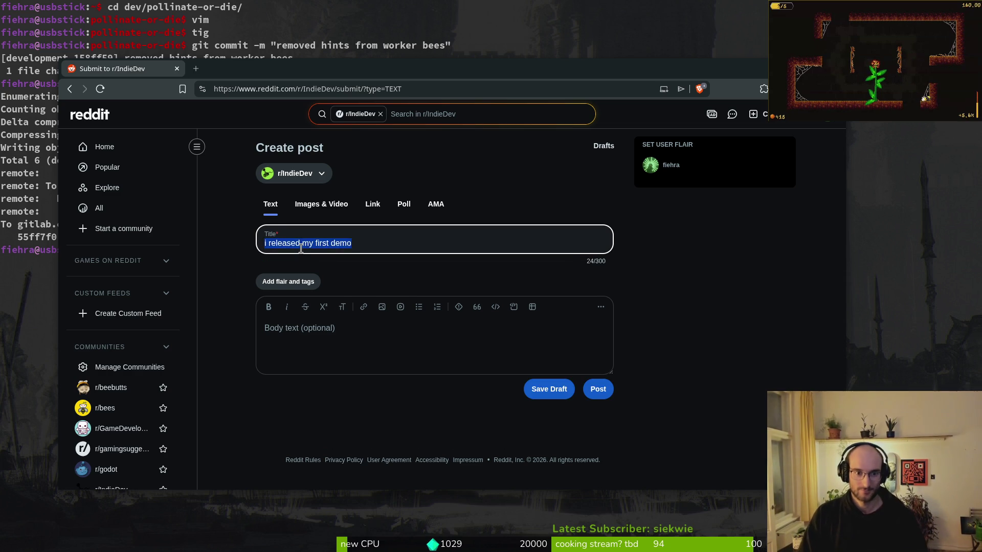
key(BackSpace)
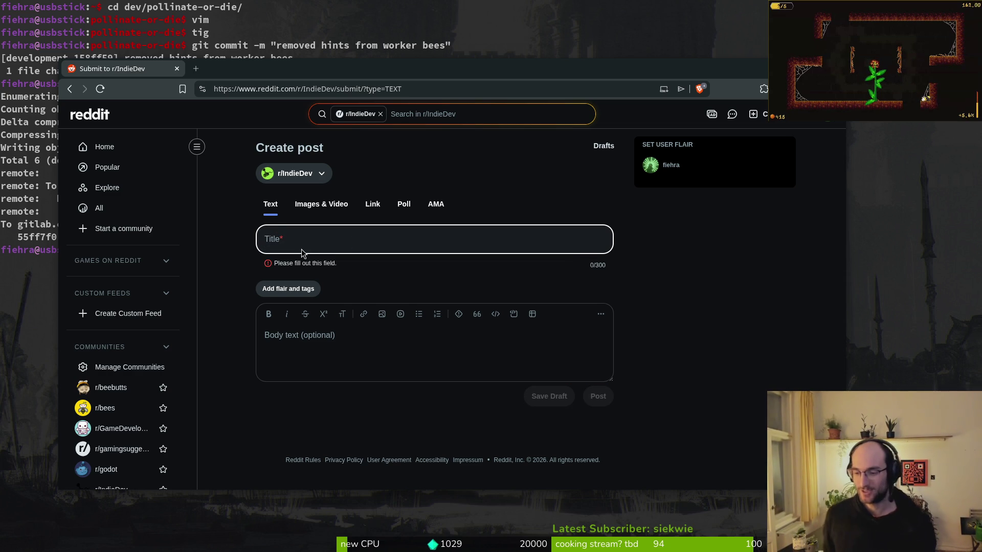
click(354, 336)
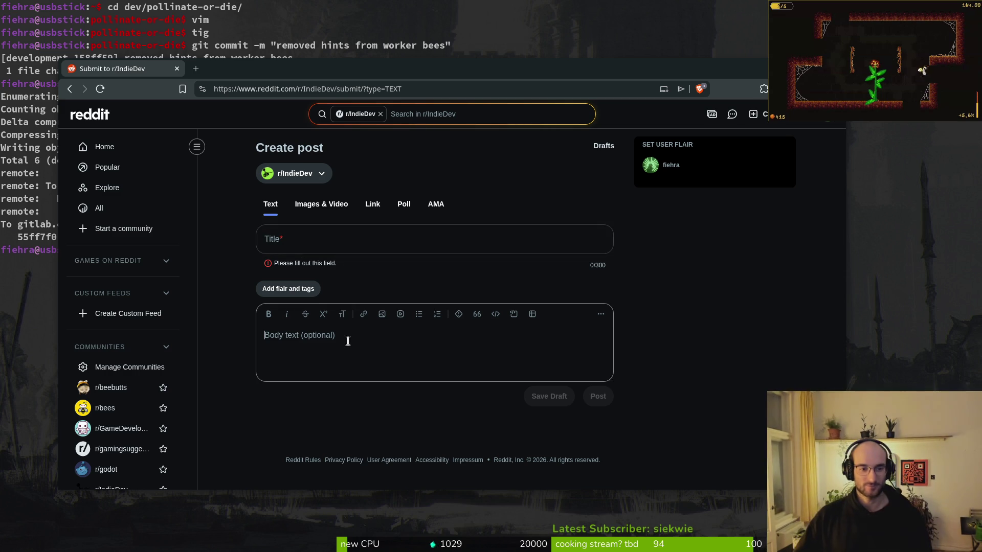
click(301, 212)
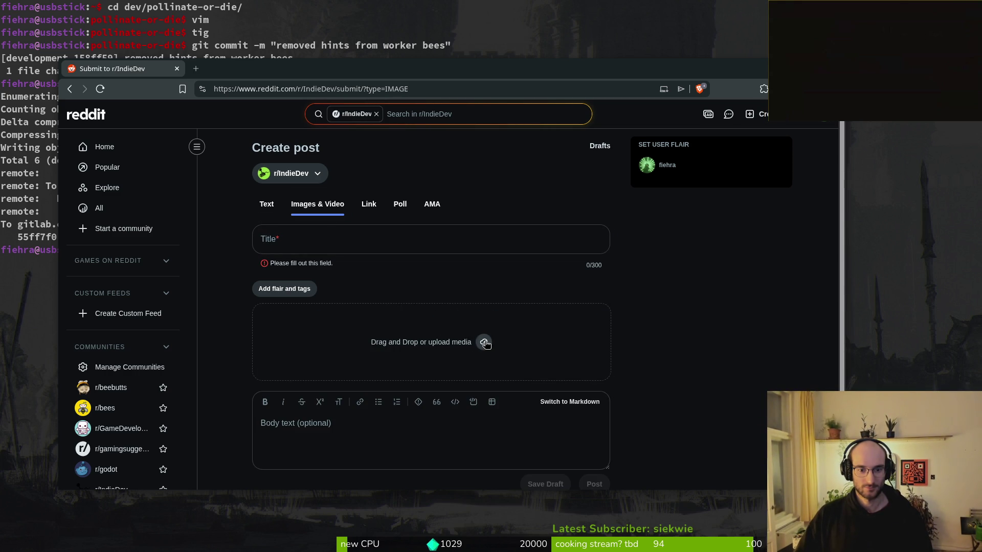
click(507, 363)
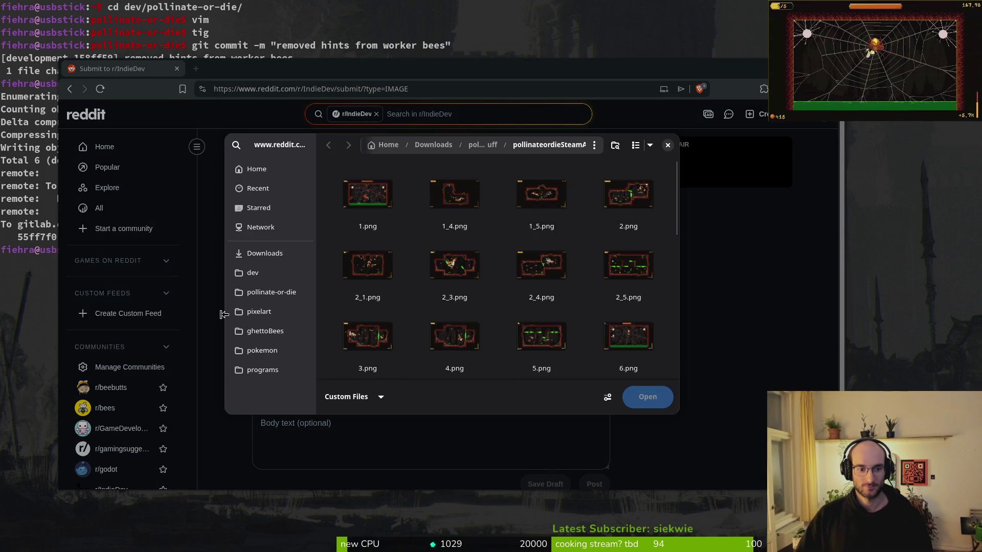
click(280, 299)
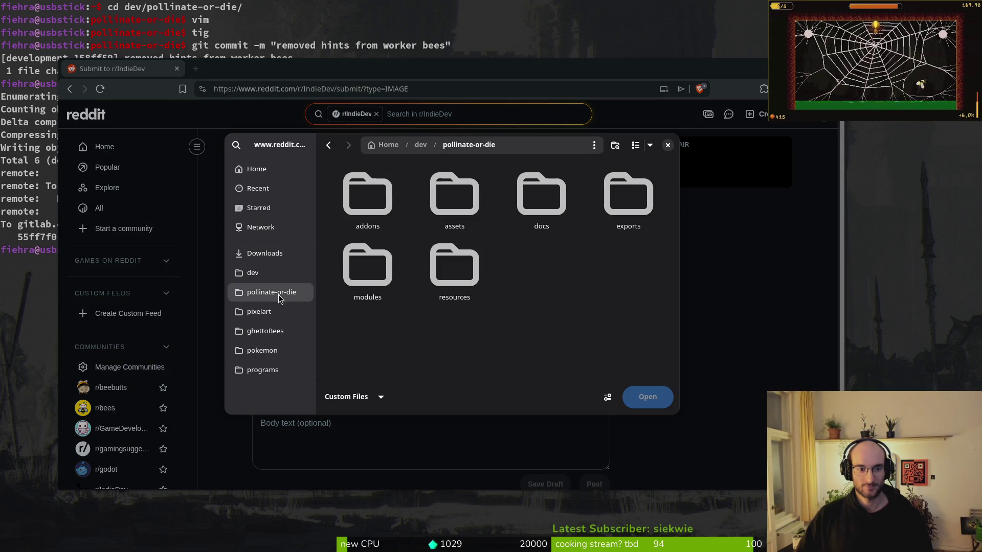
click(260, 255)
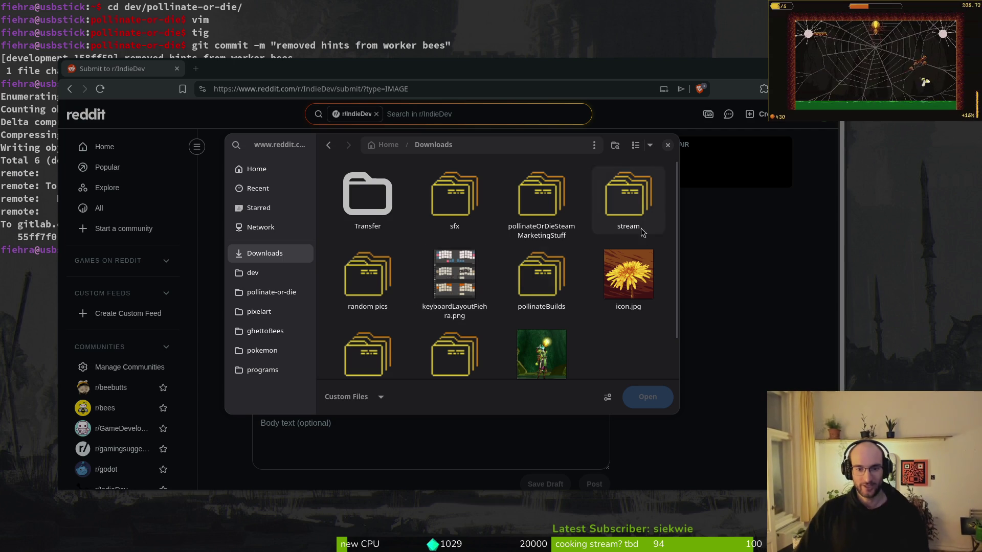
click(259, 188)
click(257, 169)
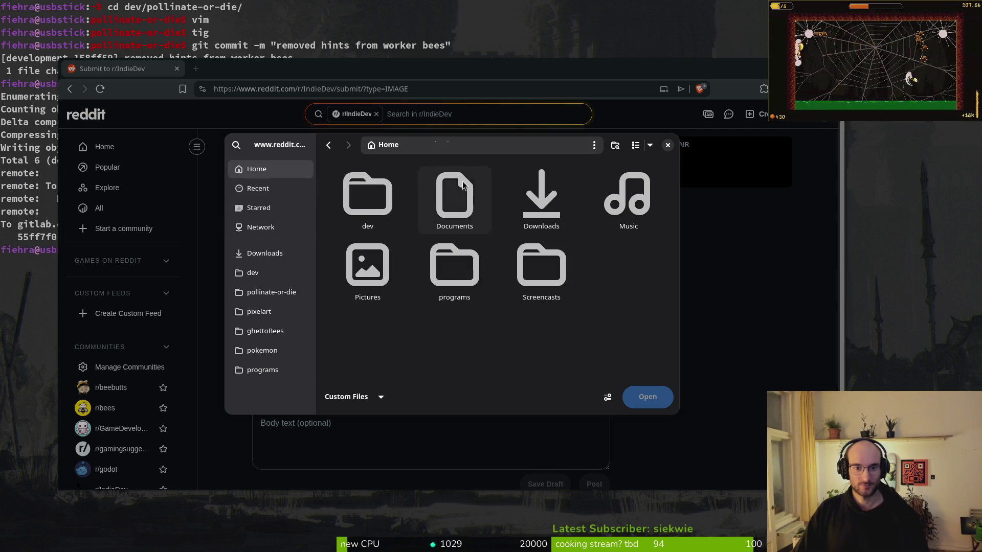
click(667, 145)
click(347, 251)
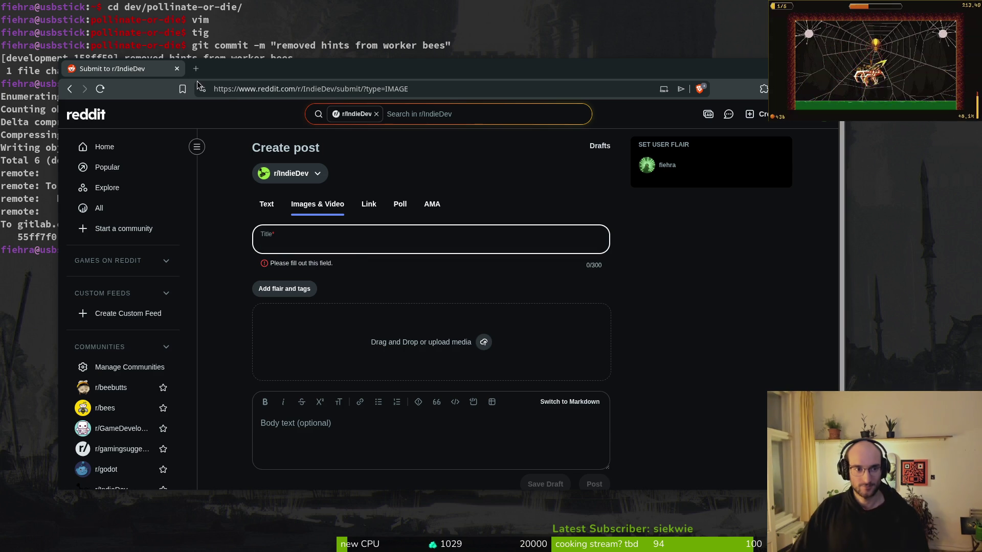
click(177, 68)
Stay on the post form instead of leaving, then switch Reddit to the Notifications inbox.
click(490, 152)
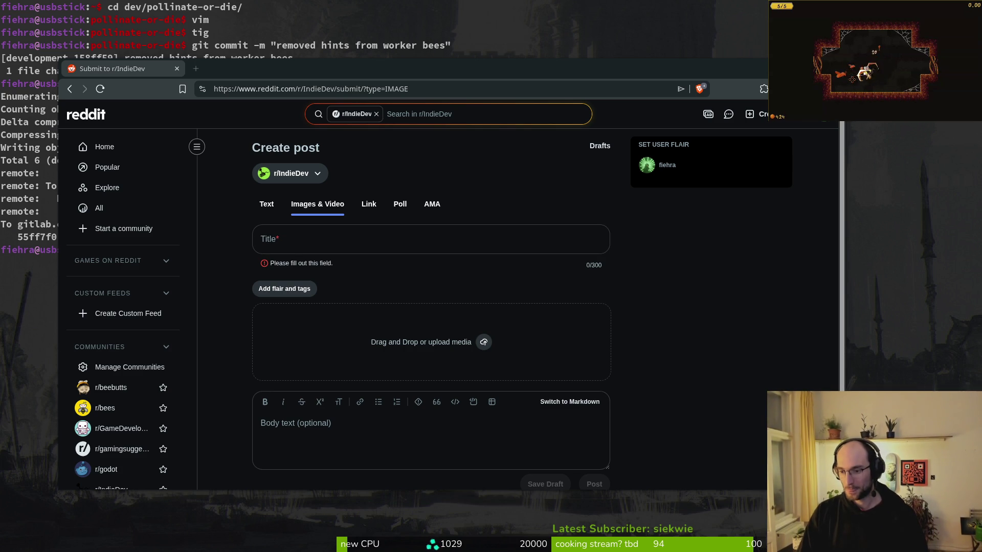
click(332, 240)
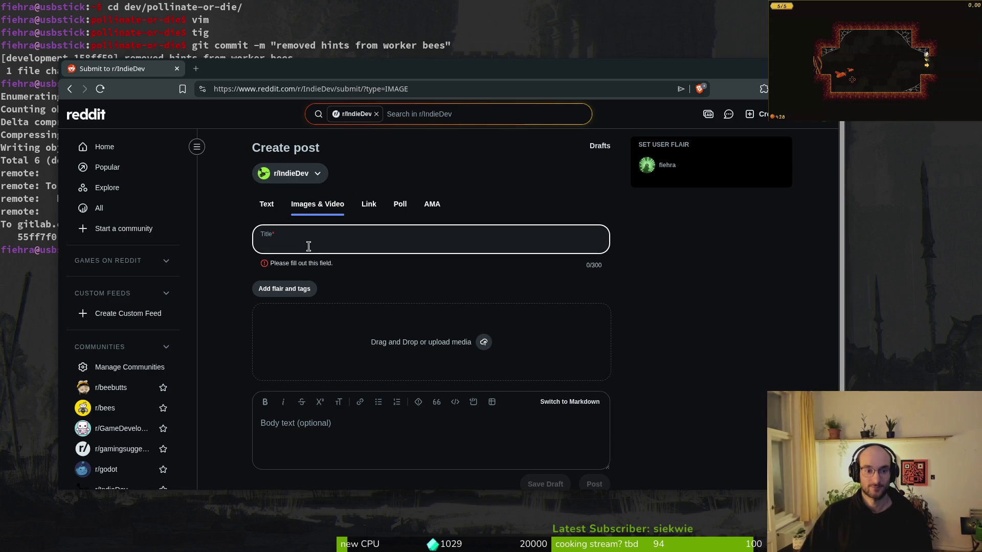
key(alt+Left)
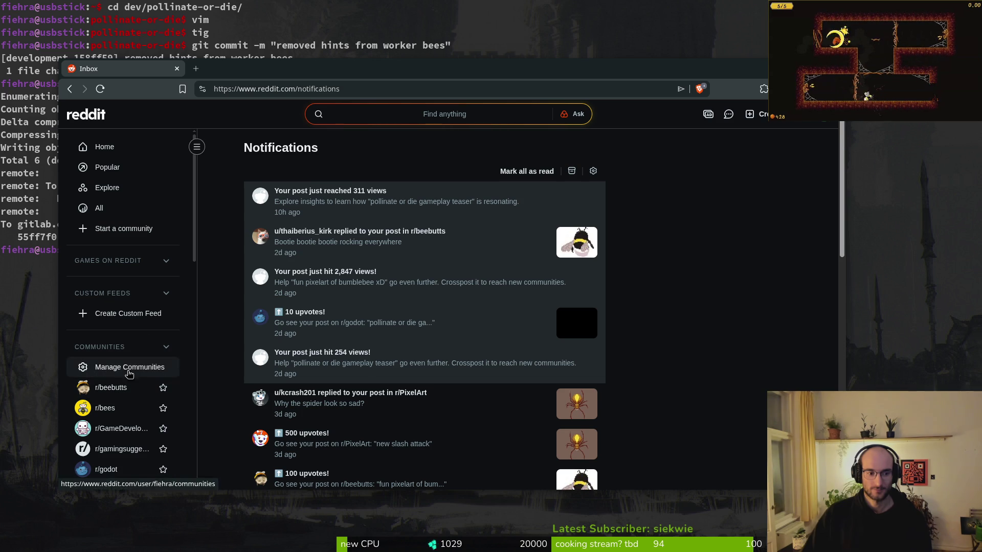
Close the browser and review the commit history with tig in the terminal.
key(ctrl+w)
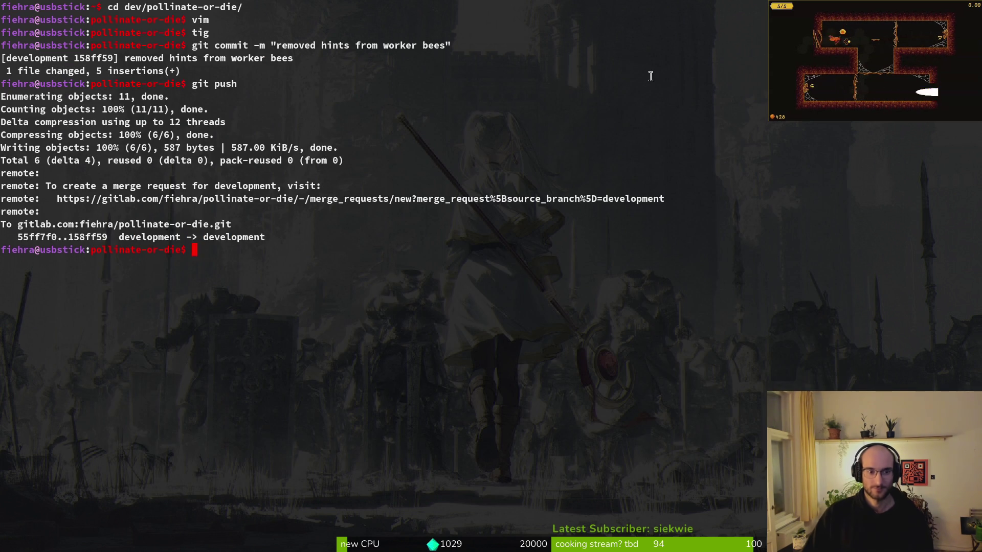
text(tig)
key(Return)
key(q)
key(ctrl+c)
Clear the terminal and bring up the overview of all open windows.
text(clear)
key(Return)
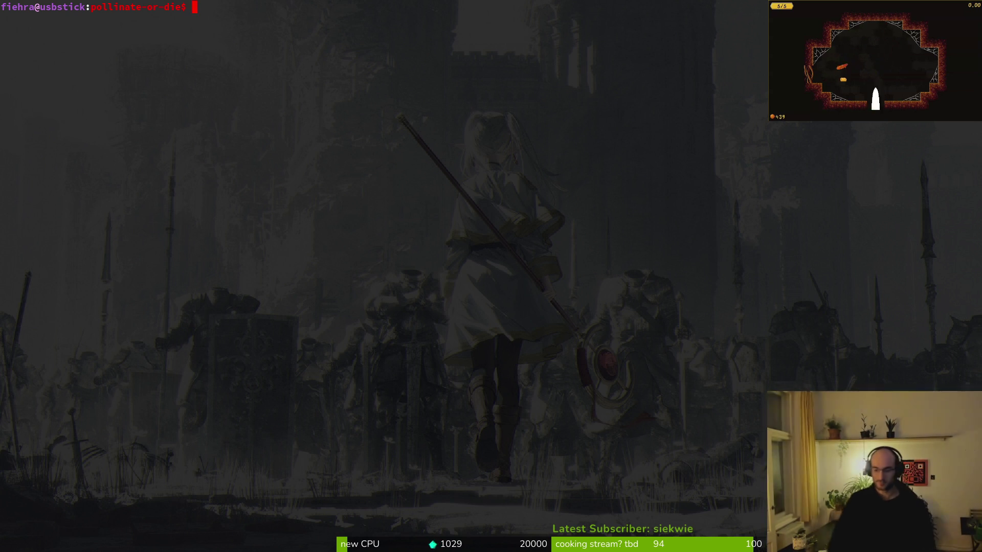
key(super)
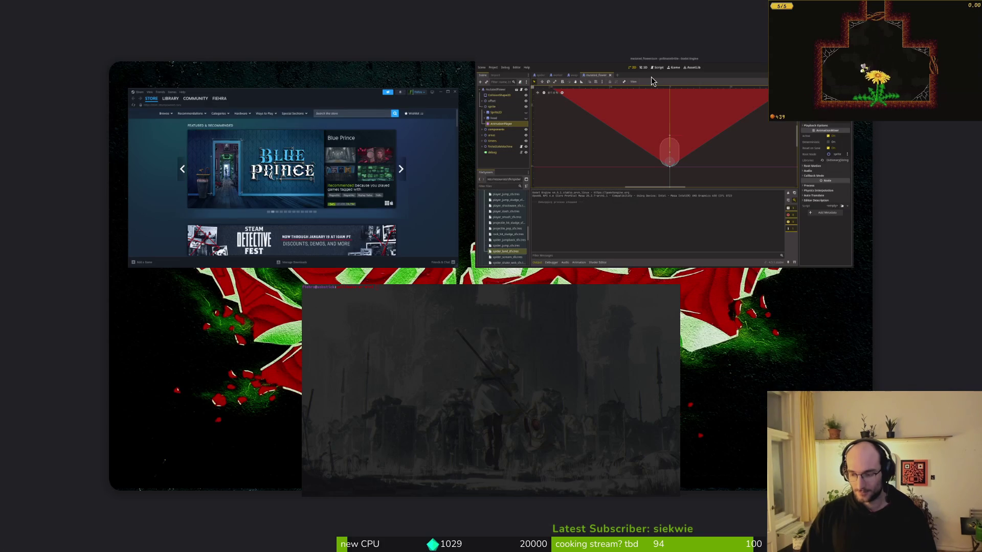
Bring the Godot editor with the mutated_flower scene forward, then switch back to the terminal.
click(652, 76)
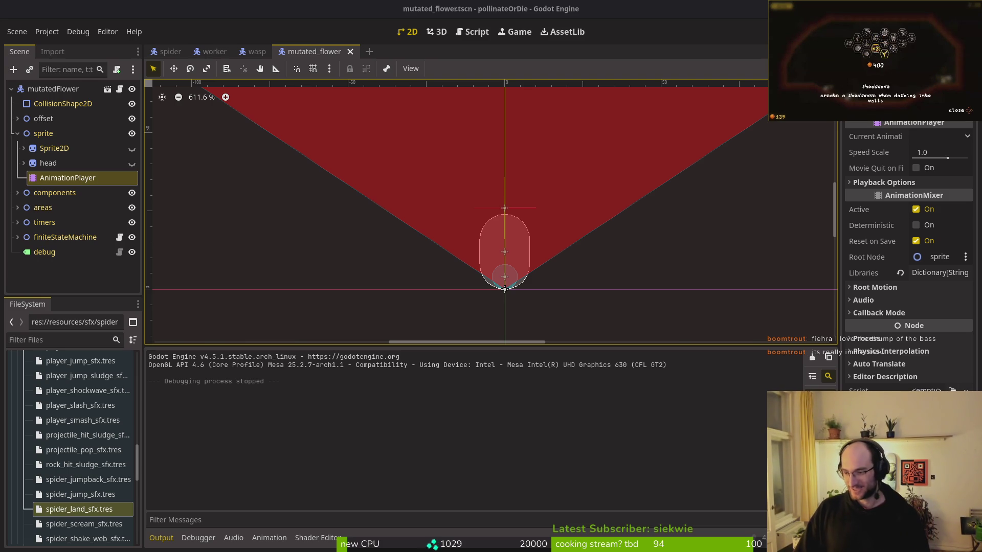
key(super+1)
Open the pollinate-or-die project in Neovim and open tutorial.gd with the file finder.
text(vi .)
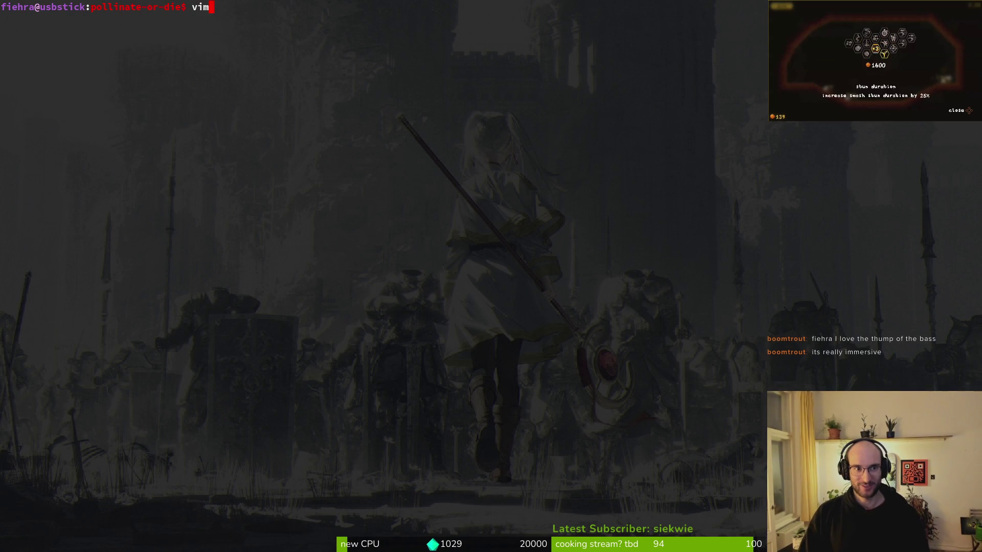
key(Return)
key(space)
key(f)
key(f)
key(Escape)
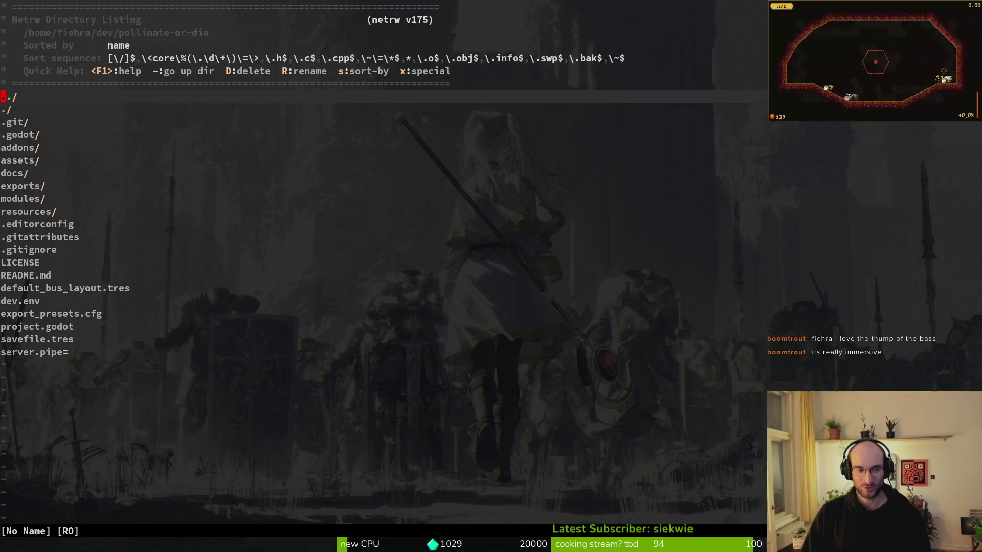
key(space)
key(f)
key(f)
text(tutflower)
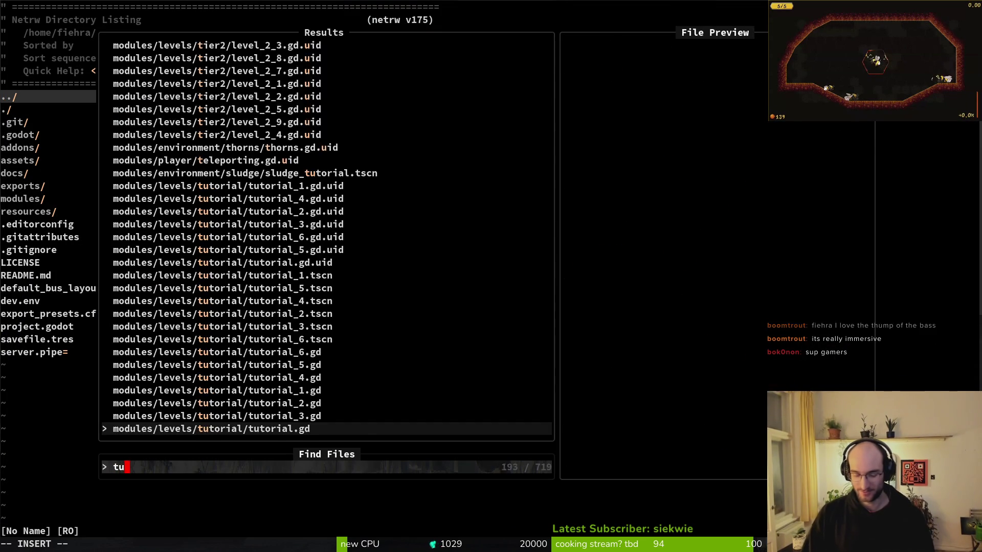
key(BackSpace)
key(BackSpace)
key(BackSpace)
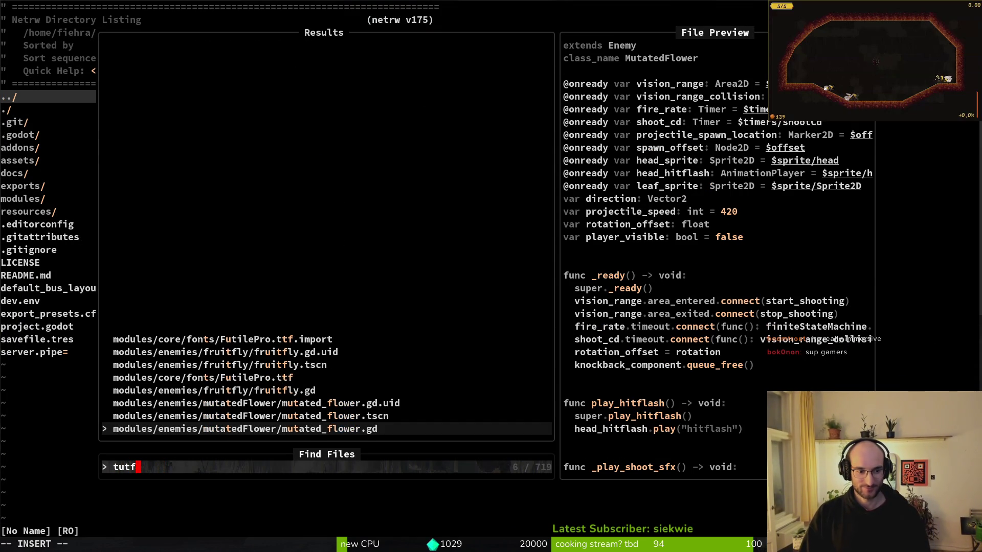
key(Return)
Open enemy_spawn_marker.gd and move down to the FRUITFLY scene entry.
key(space)
key(f)
key(f)
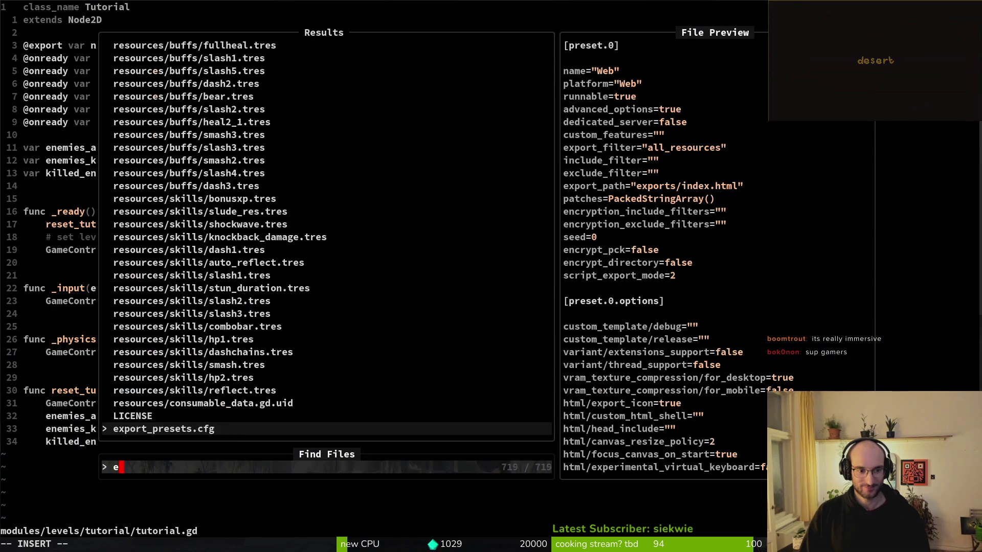
text(enemy_spawn_)
text(mar)
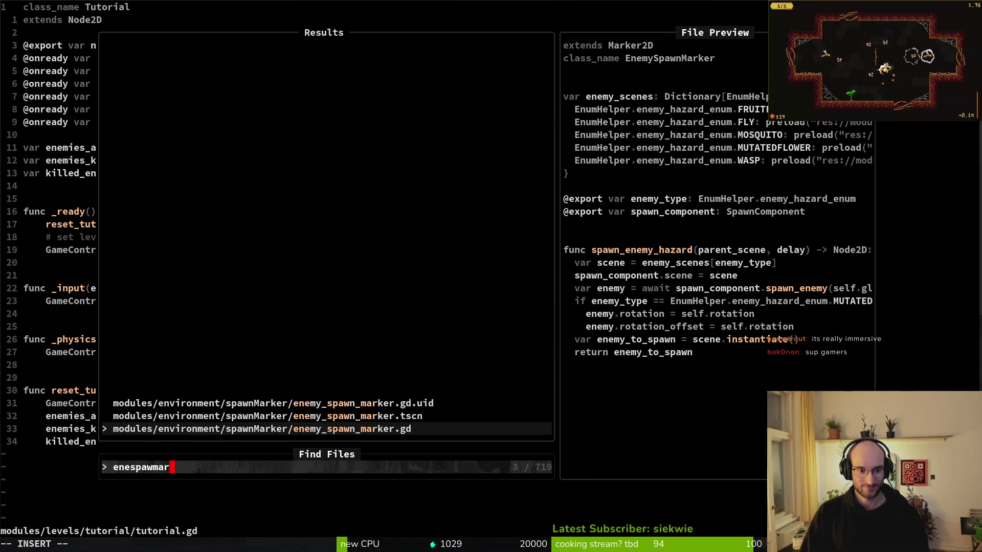
key(Return)
key(j)
key(j)
key(j)
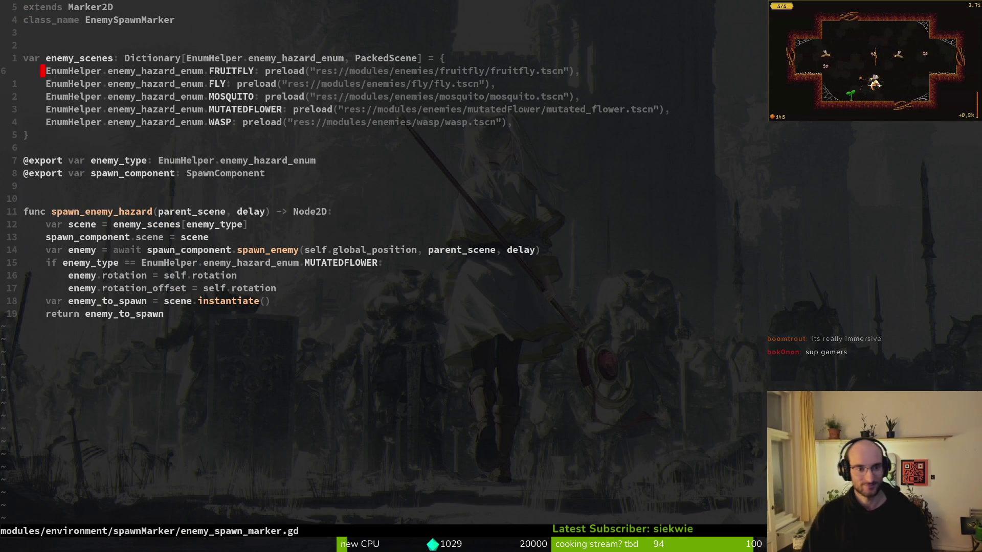
In tutorial_4.gd, copy the flower projectile_speed = 200 line and save the file.
key(space)
key(f)
key(f)
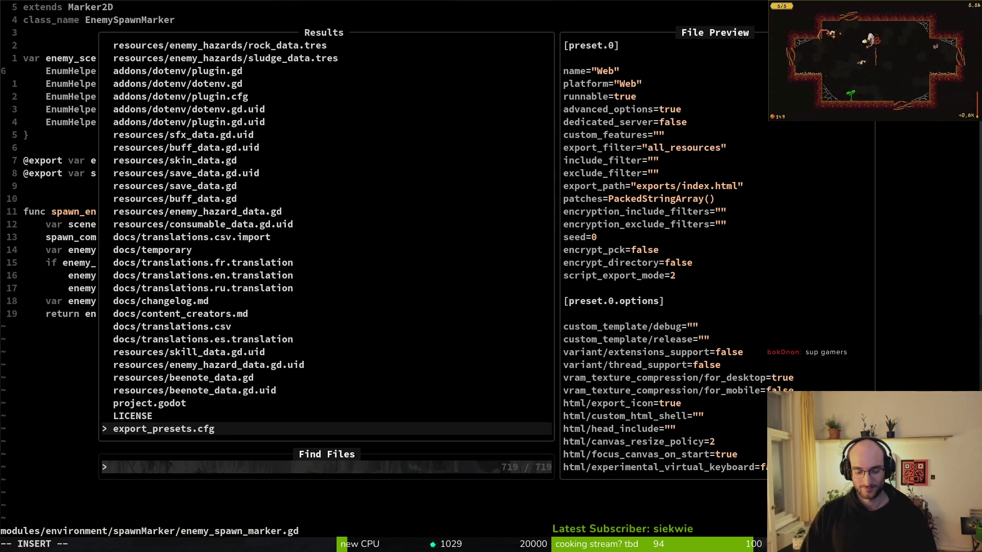
text(tut4)
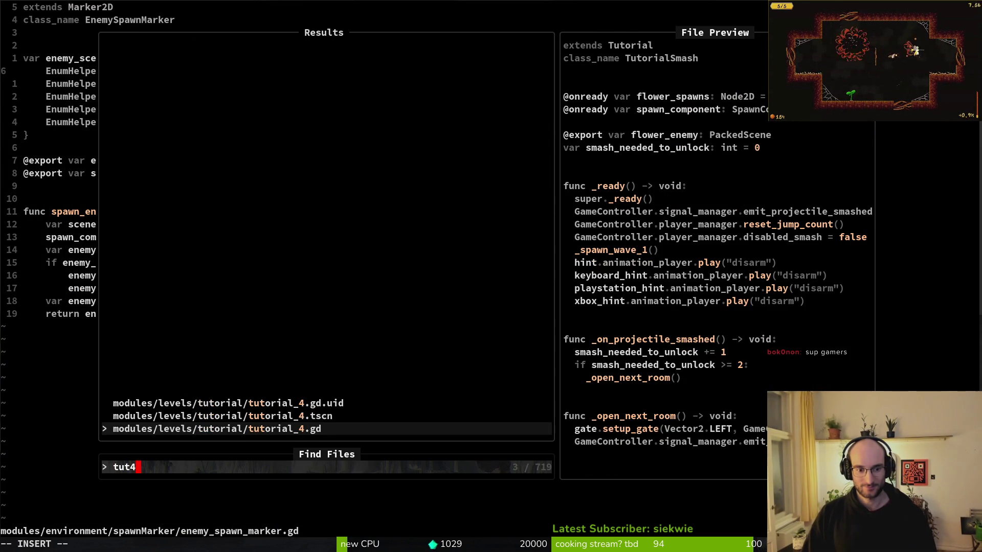
key(Return)
key(space)
key(f)
key(f)
key(Escape)
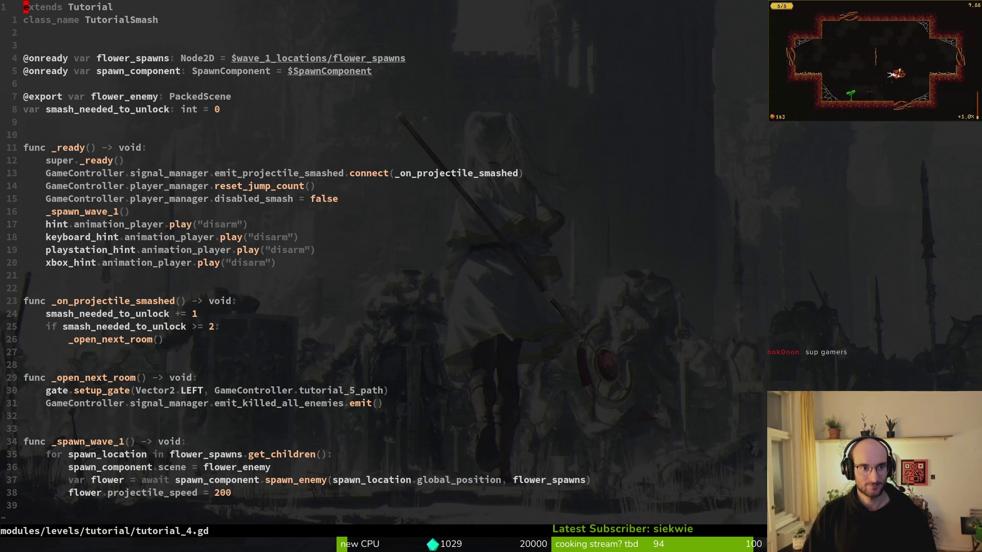
key(g)
key(e)
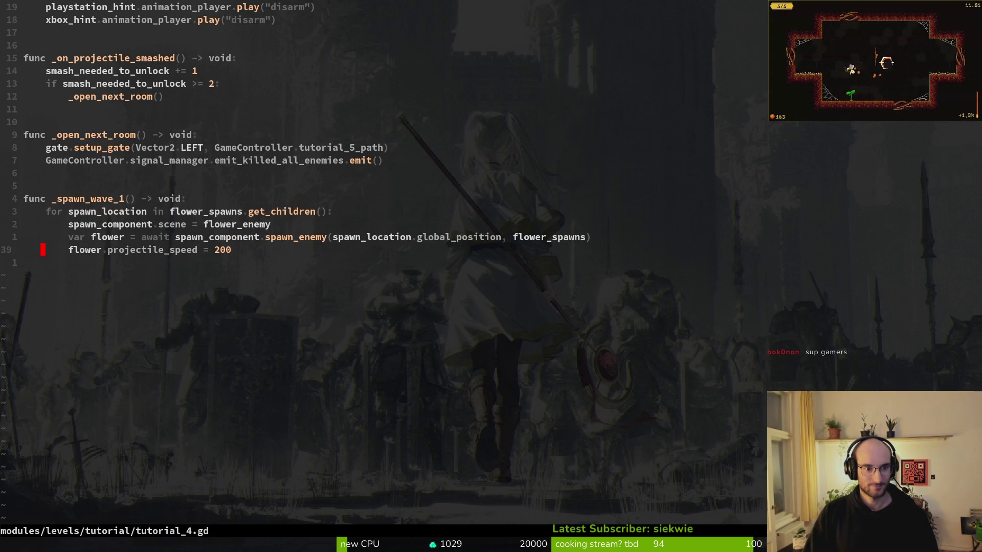
key(shift+v)
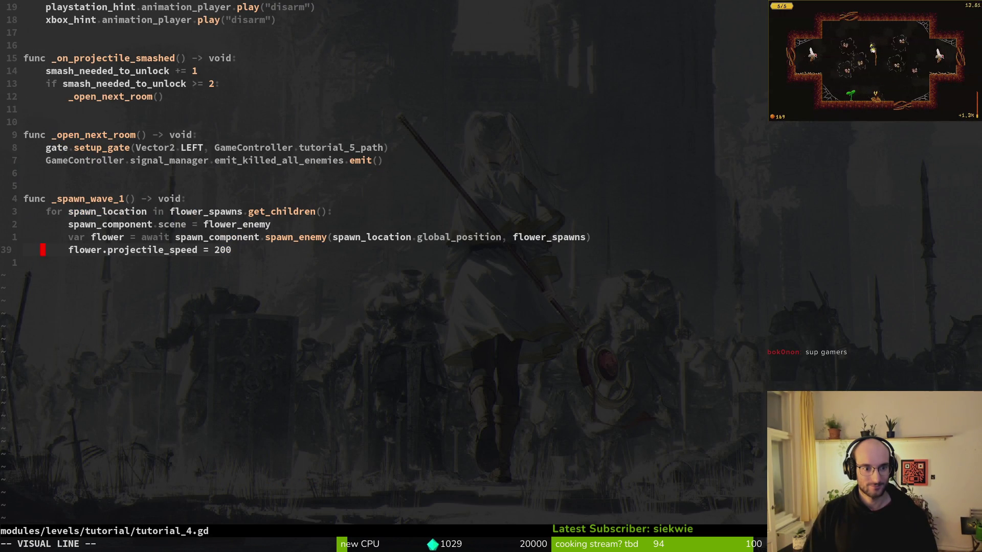
key(y)
key(ctrl+s)
Open flower.gd and scroll through its code.
key(space)
key(f)
key(f)
text(flower)
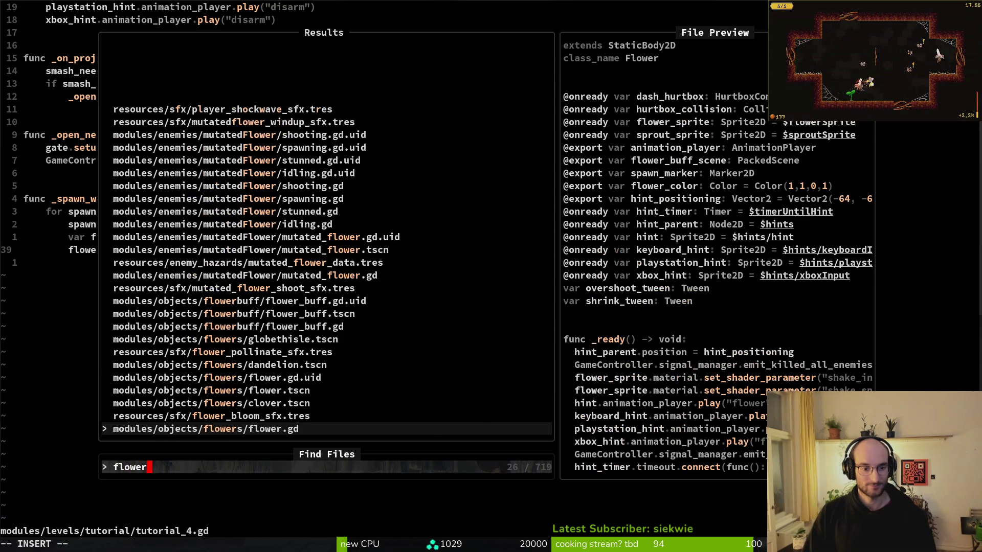
key(Return)
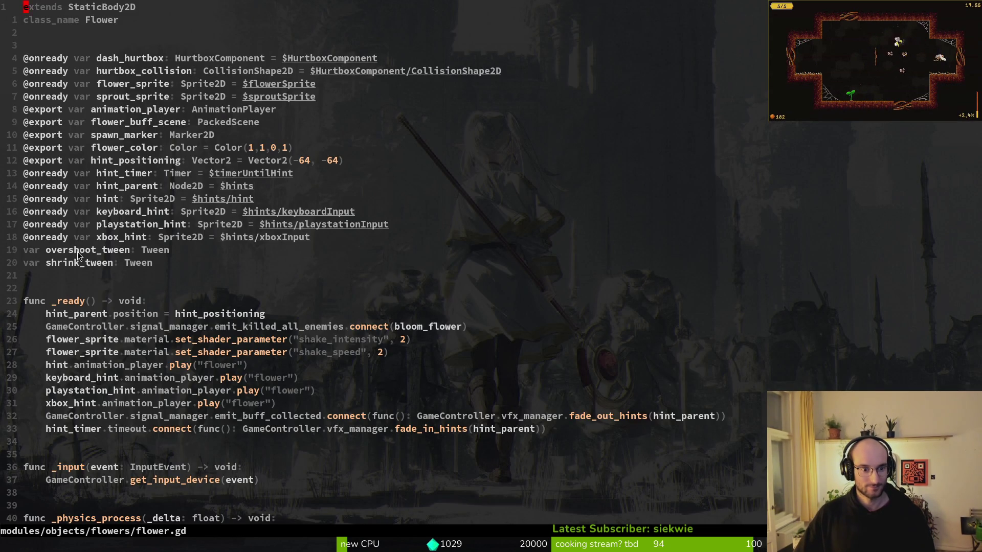
scroll(167, 261, down, 15)
scroll(237, 252, down, 3)
scroll(239, 253, up, 3)
Open mutated_flower.gd and inspect start_shooting's early return and play_hitflash.
key(space)
key(f)
key(f)
text(mutfl)
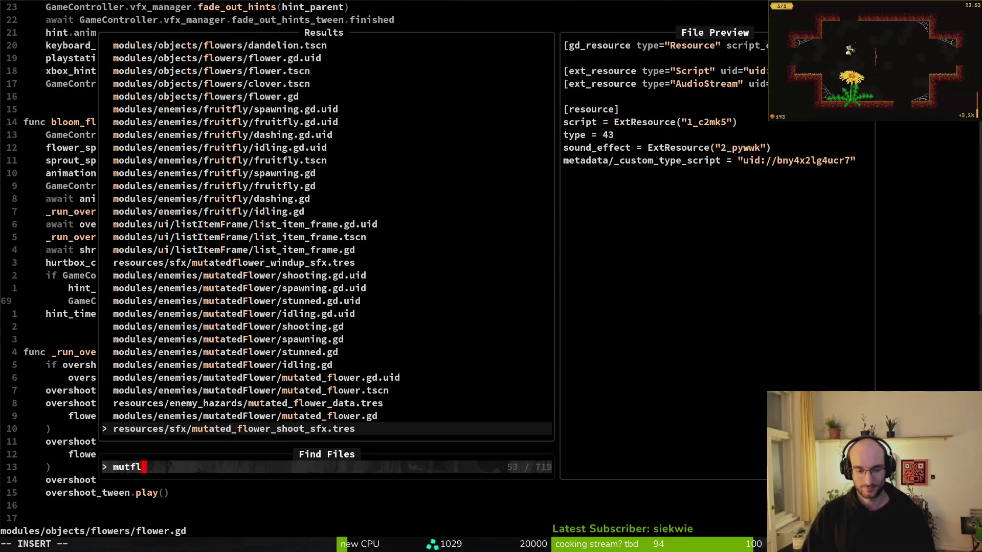
key(Return)
key(space)
key(f)
key(f)
text(mutf)
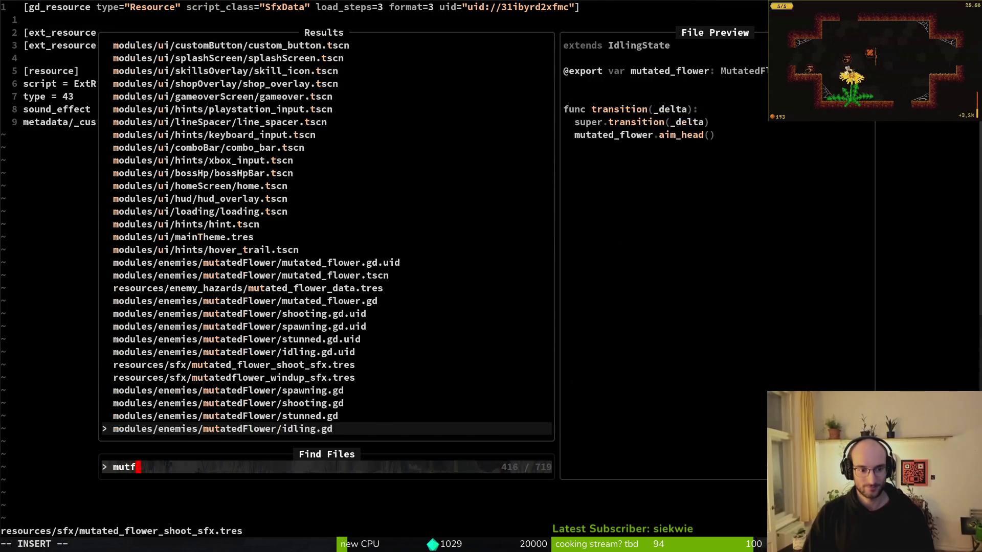
text(lowe)
key(Up)
key(Return)
scroll(358, 256, down, 9)
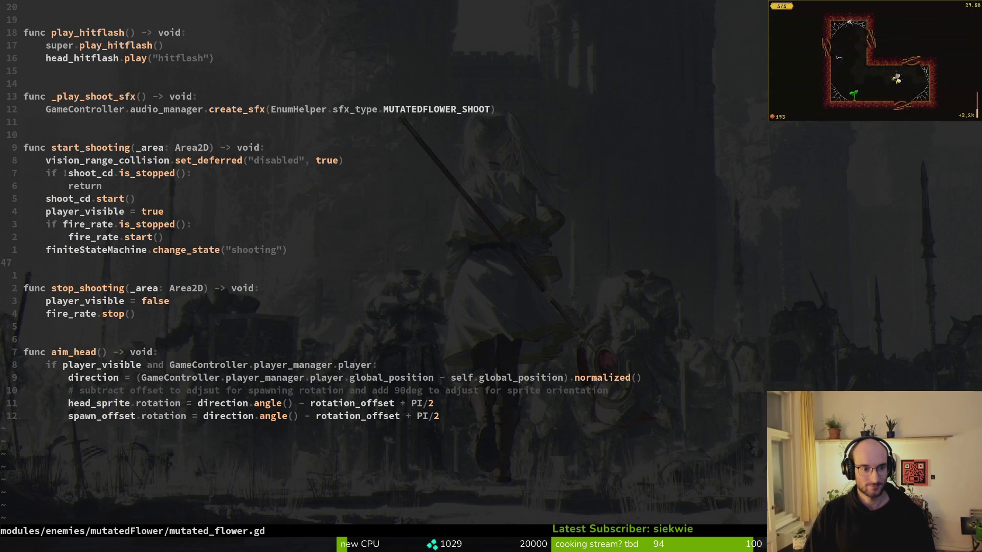
click(43, 186)
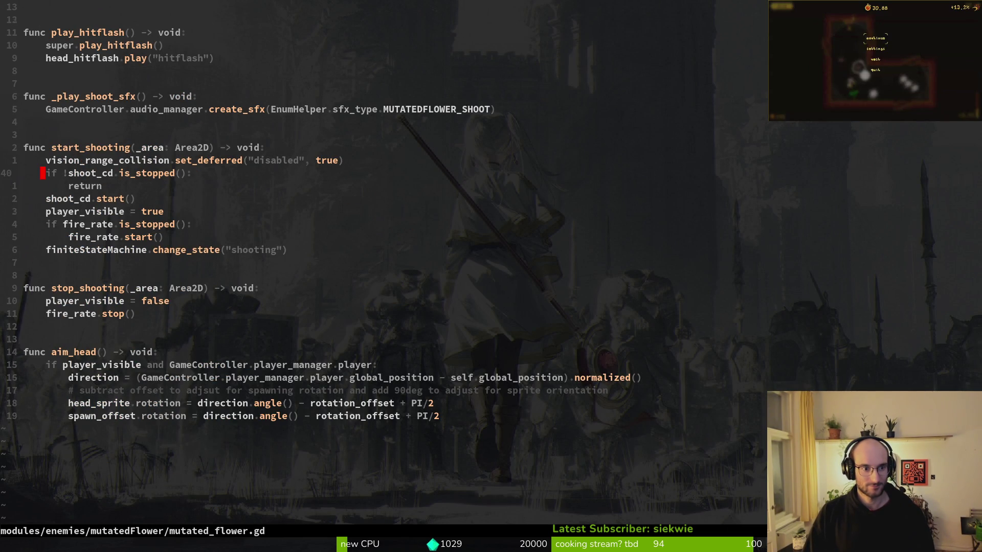
click(23, 32)
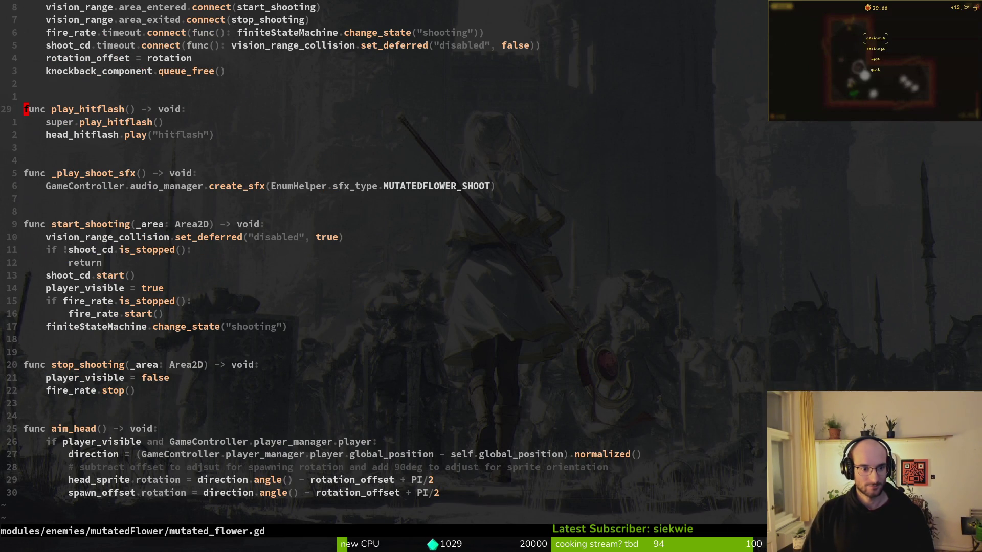
key(space)
Open the mutated flower's shooting.gd and add print_debug(owner.projectile_speed) above the poison speed line.
key(f)
key(f)
text(mufloshoo)
key(Return)
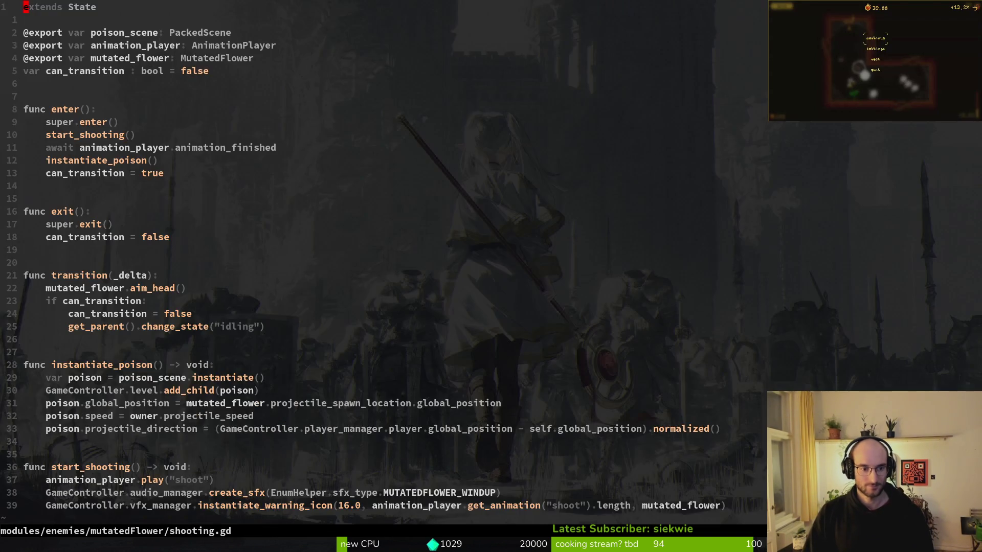
key(shift+g)
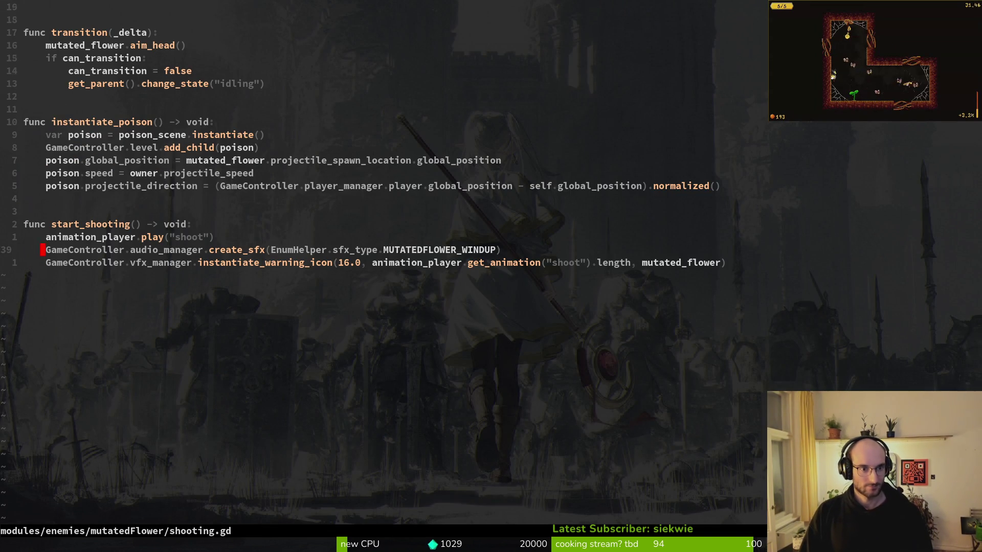
text(Oprint_debug()
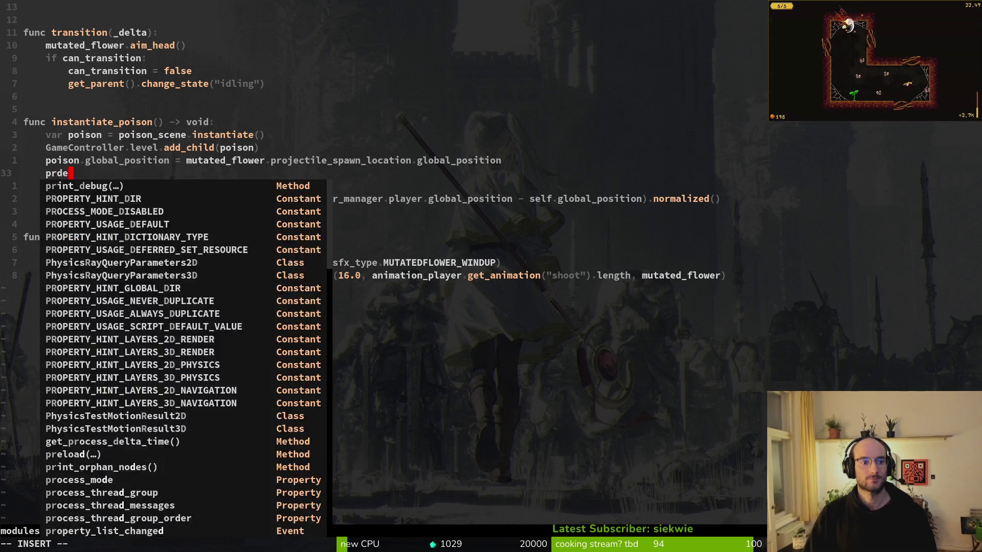
text(ow)
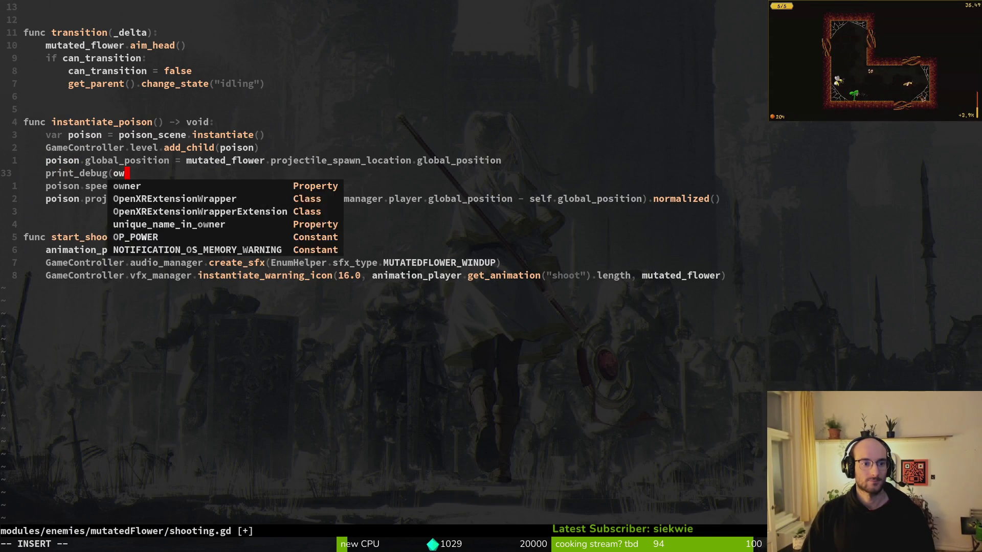
text(ner.prj")
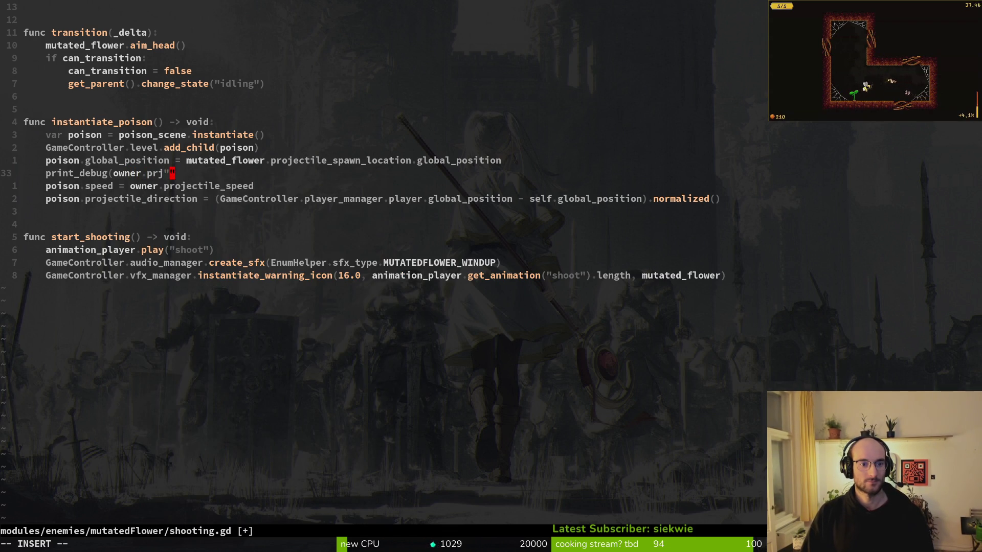
key(BackSpace)
text())
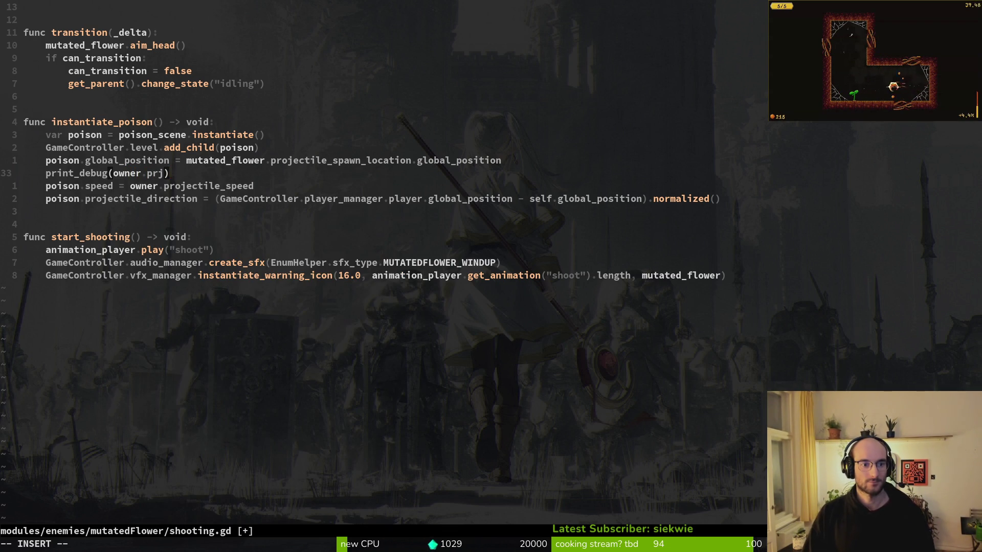
key(BackSpace)
key(Tab)
key(Return)
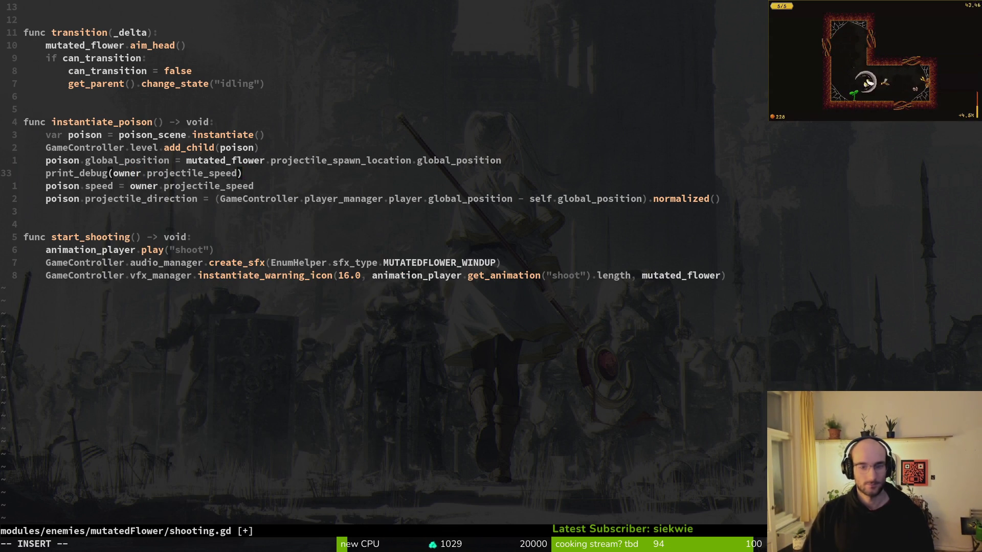
Save shooting.gd with :w and switch to the Godot editor.
text(:w)
key(Return)
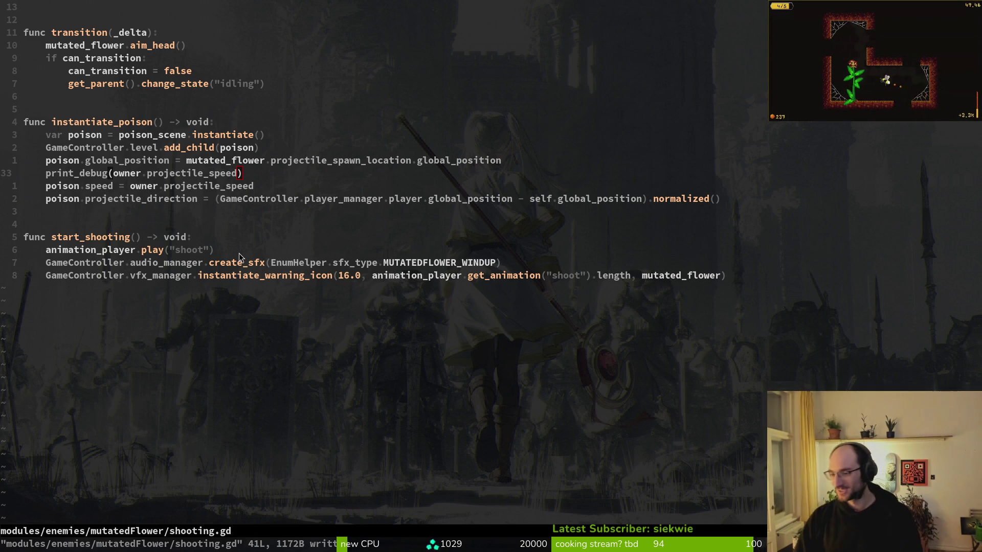
key(alt+Tab)
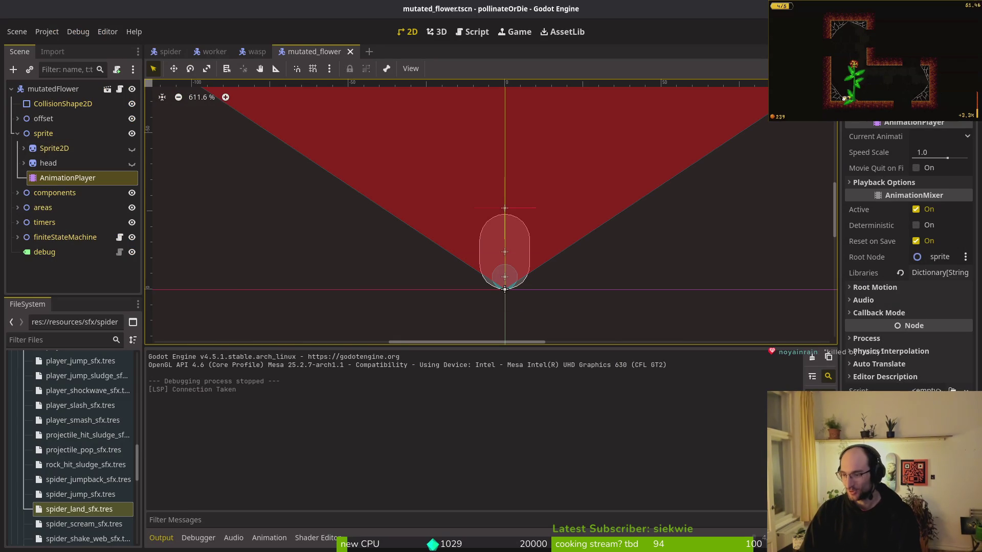
Collapse the sprite node in the scene tree and run Pollinate or Die to its title screen.
key(alt+Tab)
key(alt+Tab)
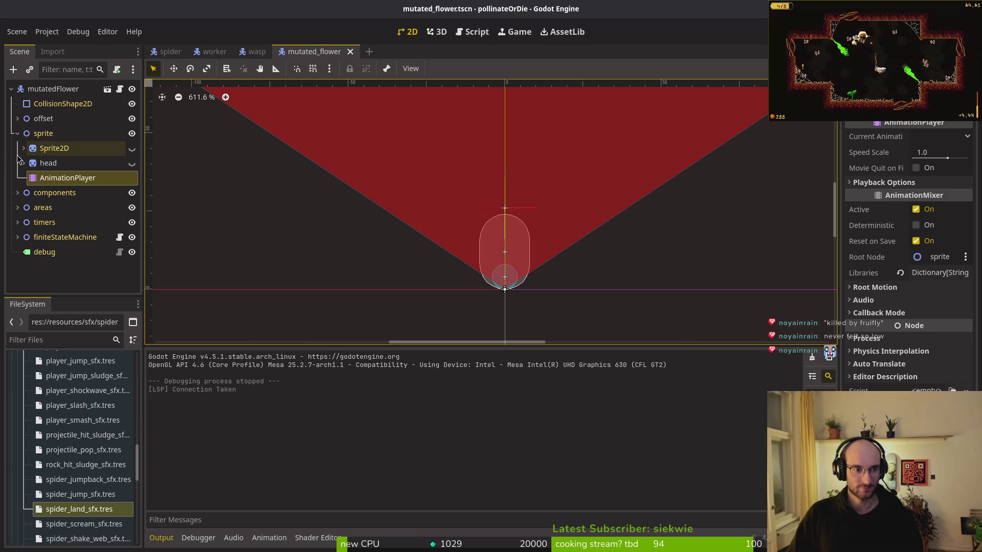
click(18, 133)
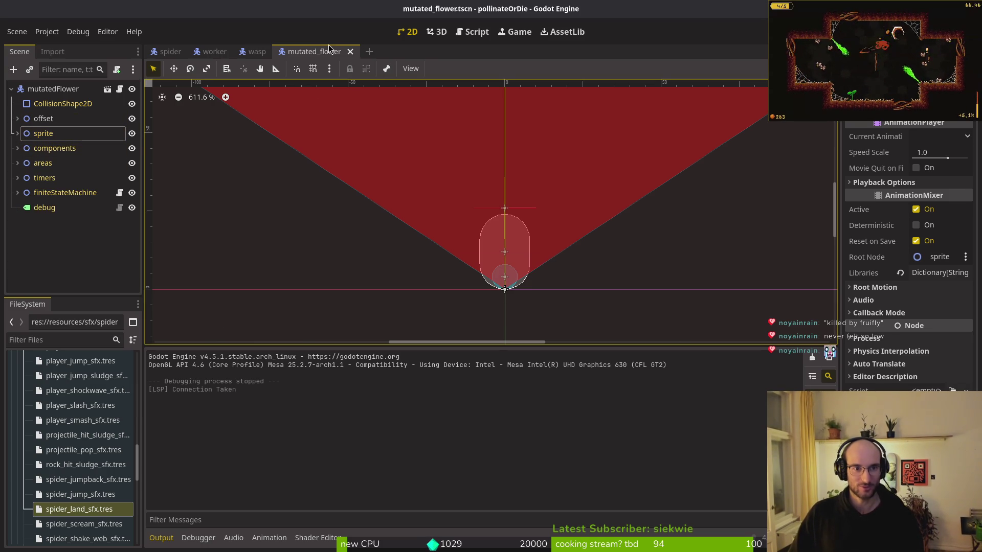
scroll(489, 158, down, 4)
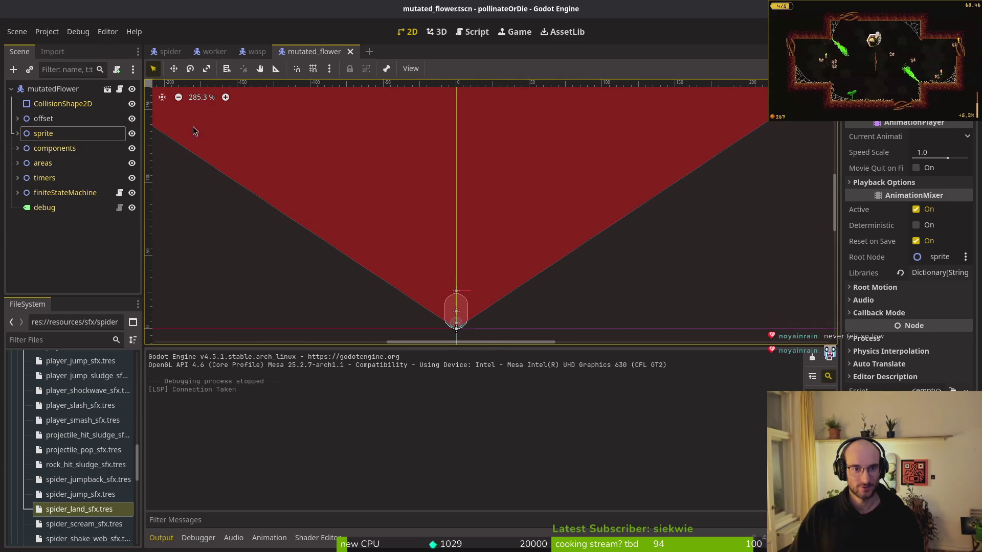
key(F5)
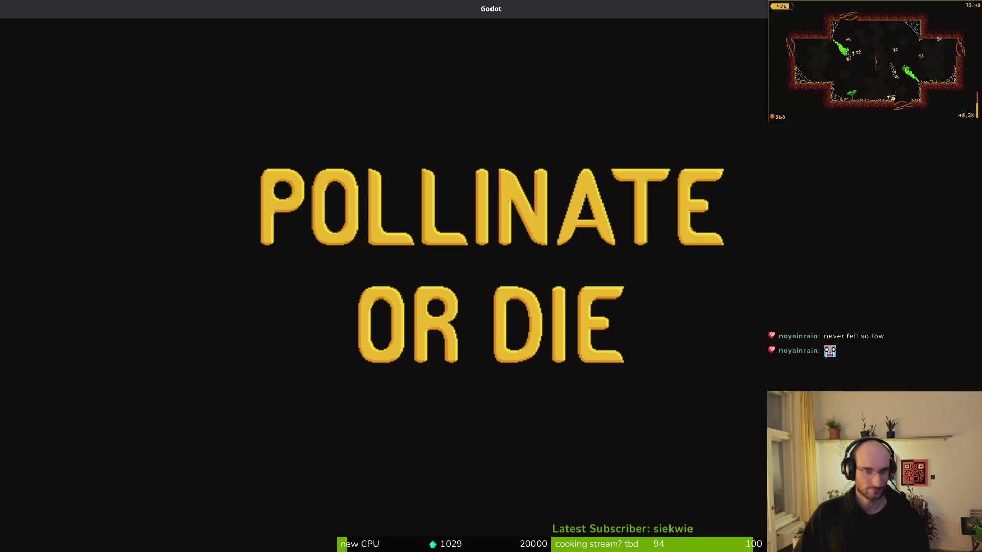
Continue the saved game, then pause and quit back to the main menu.
key(Return)
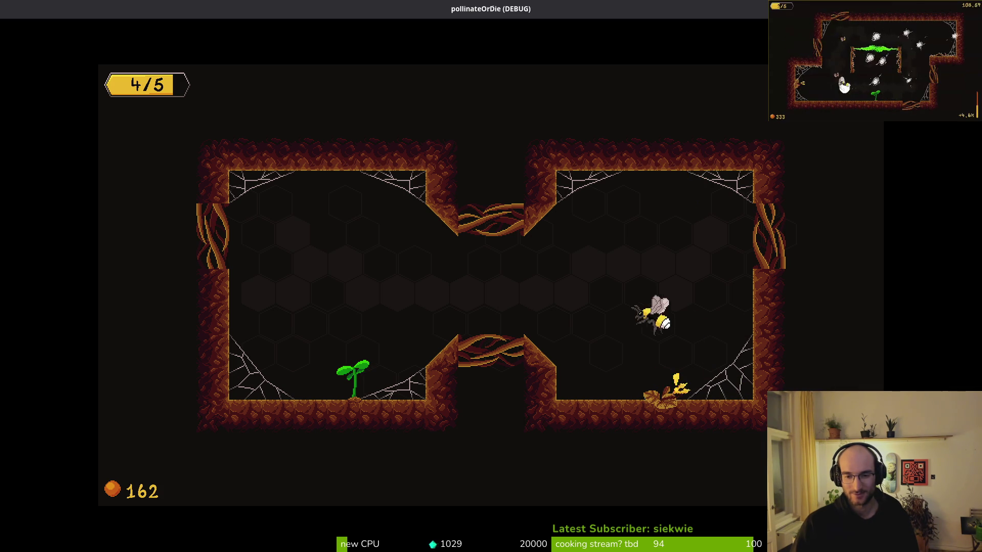
key(Escape)
key(Down)
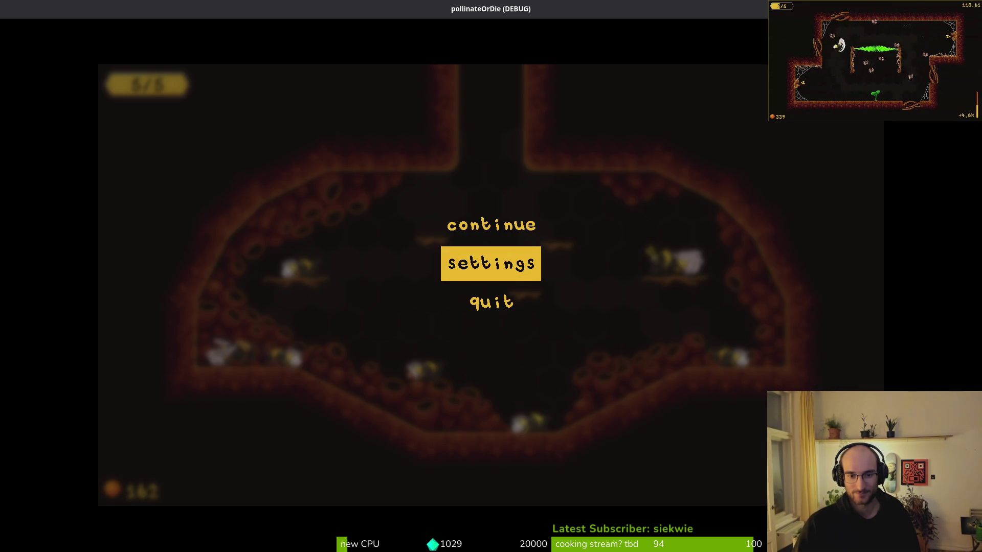
key(Down)
key(Return)
key(Left)
Start the tutorial and fly the bee onto the middle pillar ledge.
key(Return)
key(Return)
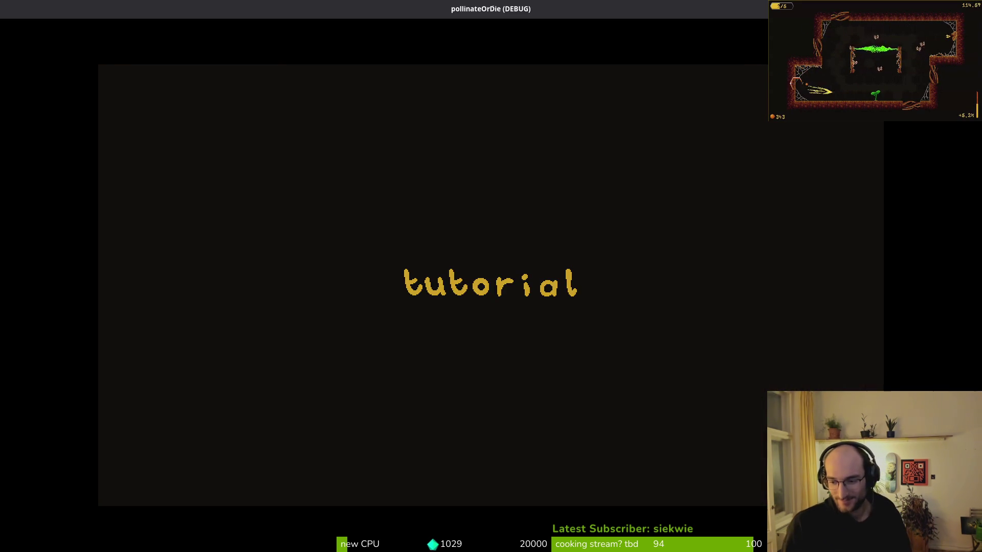
key(Right)
key(Up)
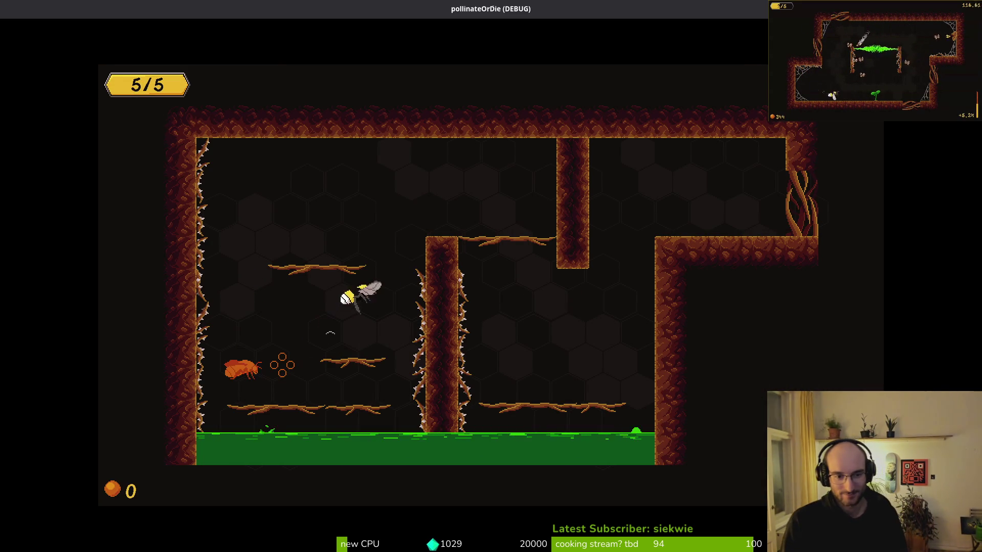
Close and relaunch the game, then fly the bee out through the upper-right passage.
key(alt+F4)
key(alt+Tab)
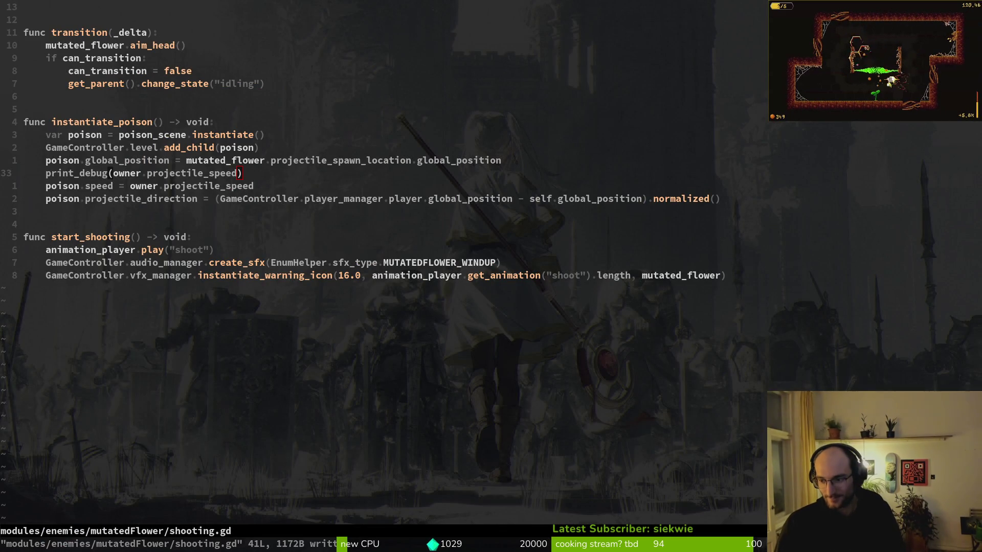
key(Right)
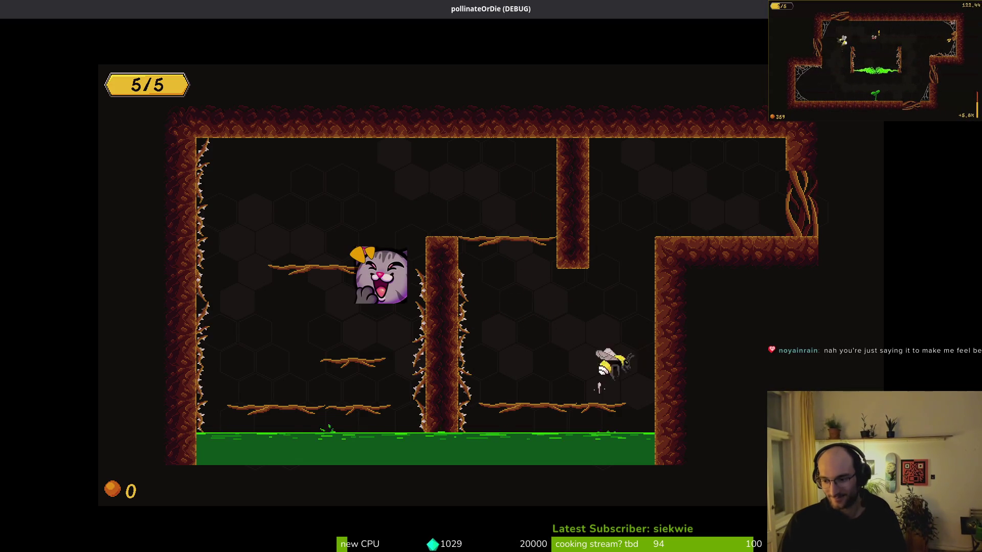
key(Up)
key(Right)
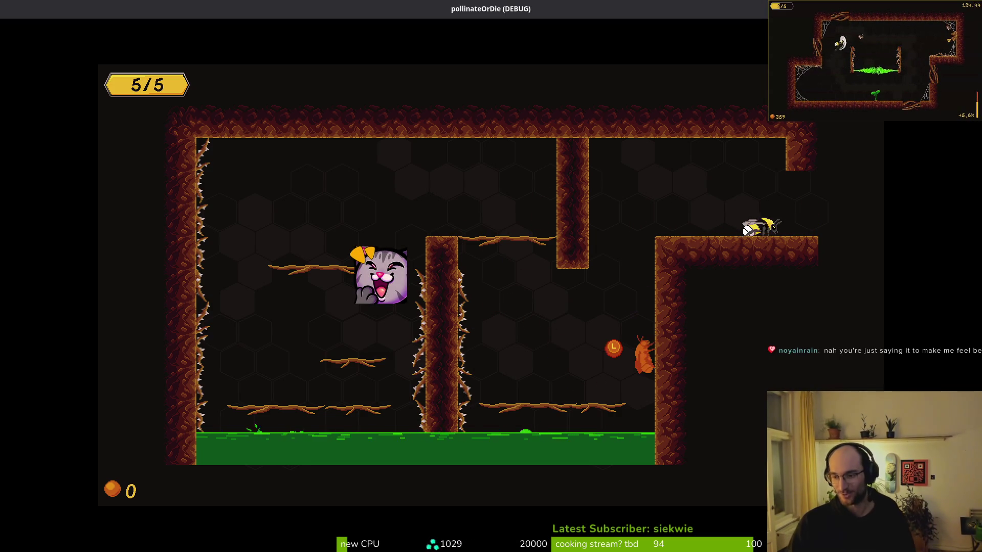
key(Right)
key(Right)
key(Right)
key(Right)
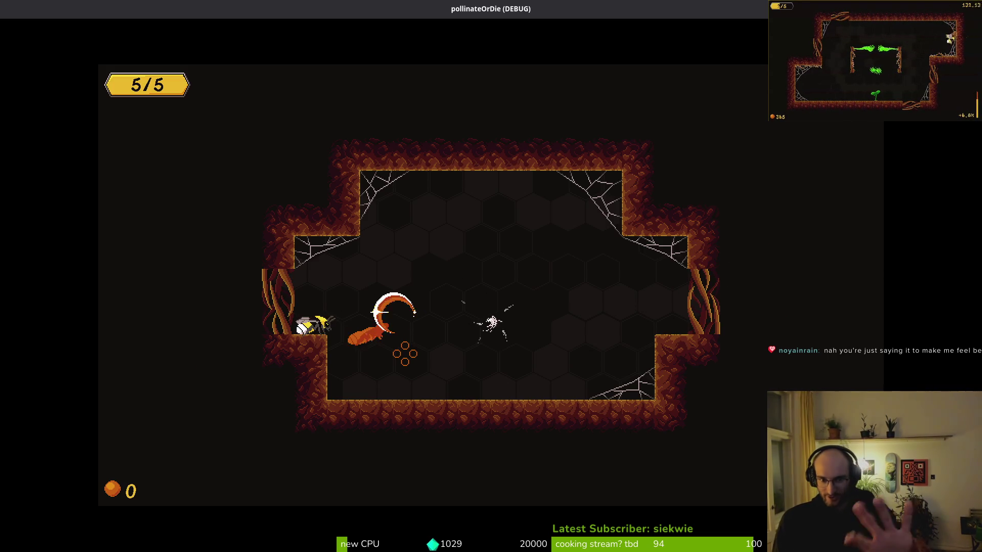
Fight the flower enemies and dash through the exit into the next room.
key(Right)
key(Up)
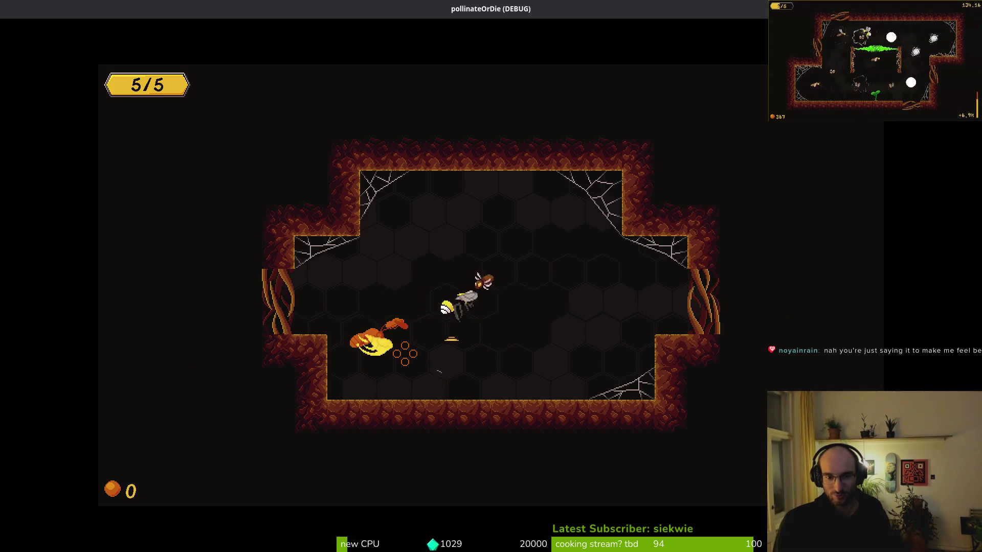
key(Left)
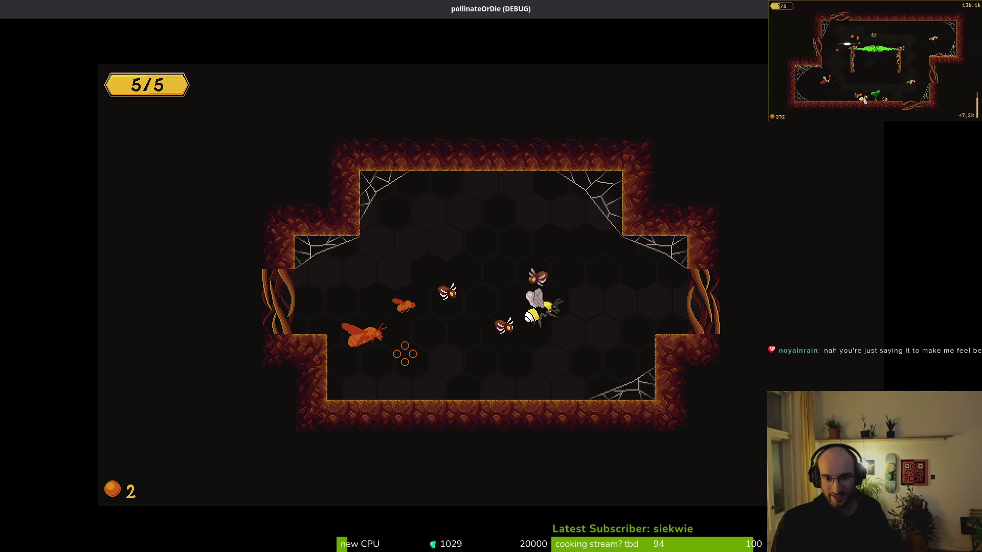
key(Down)
key(Right)
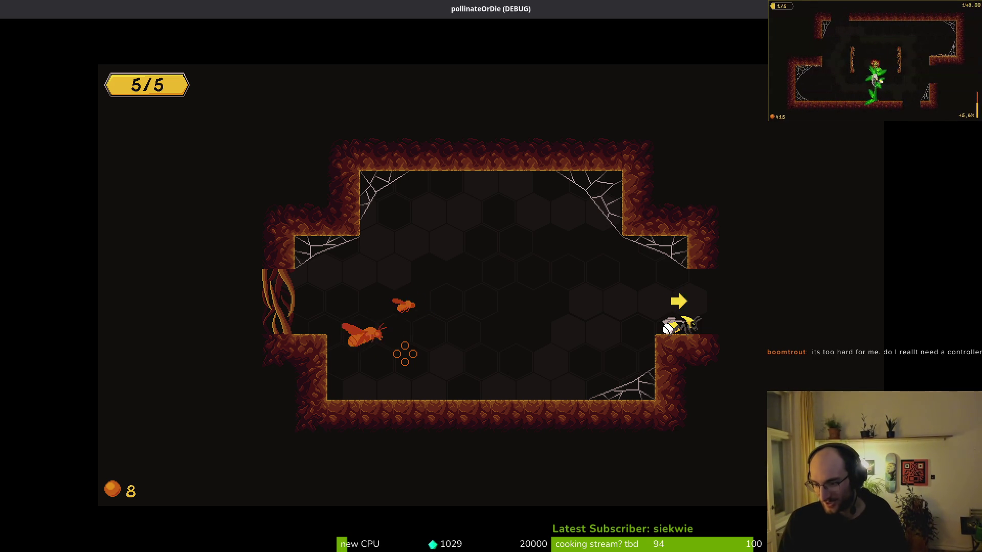
key(Right)
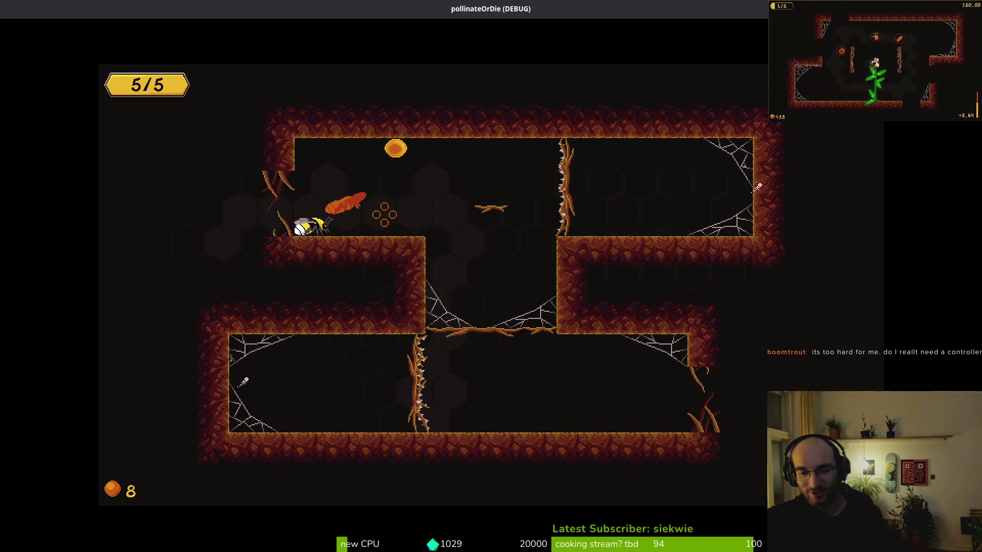
Fly through the upper corridor, smash an incoming flower projectile, and stop the game.
key(Right)
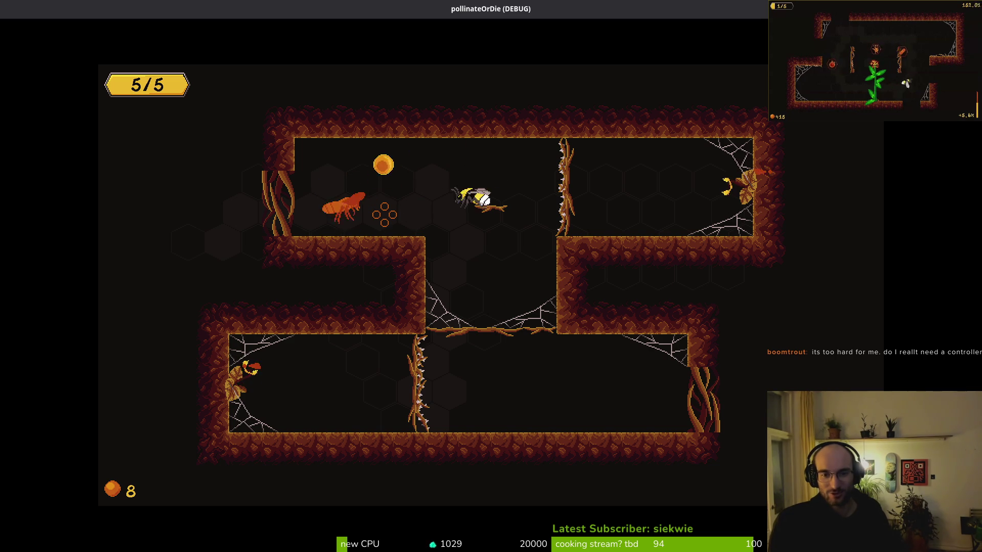
key(Right)
key(Left)
key(Right)
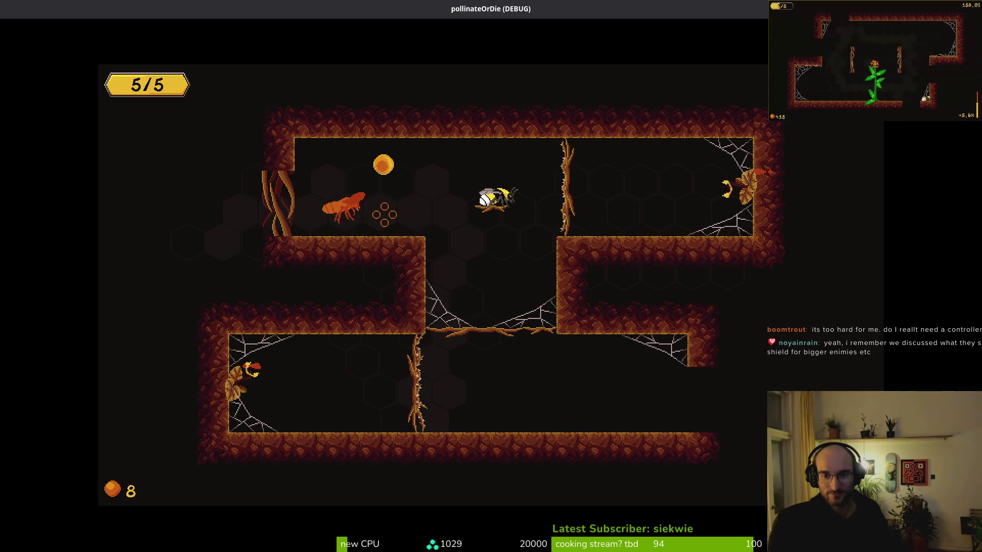
key(Right)
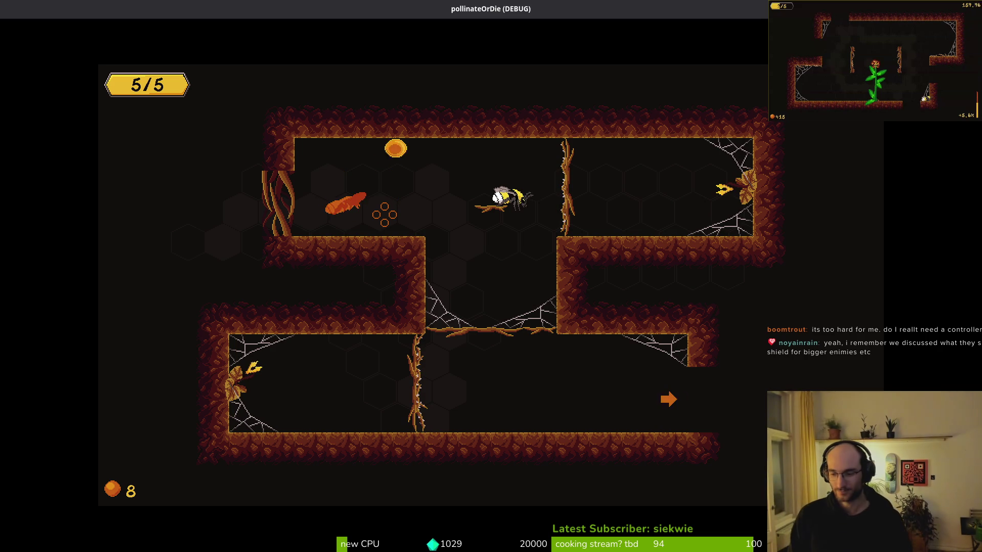
key(Escape)
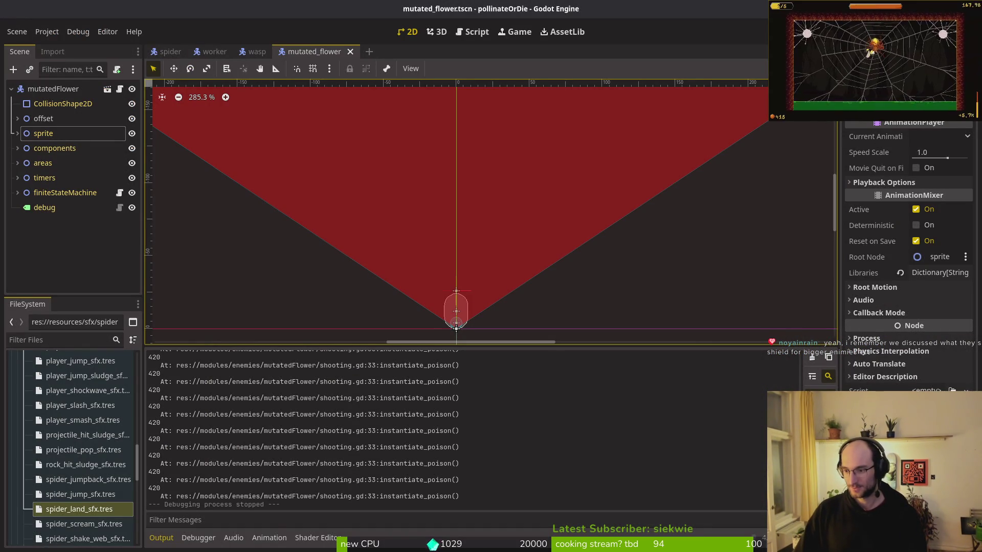
Back in Neovim, inspect the print_debug line and mutated_flower.gd at start_shooting.
key(alt+Tab)
click(175, 172)
click(94, 173)
key(ctrl+o)
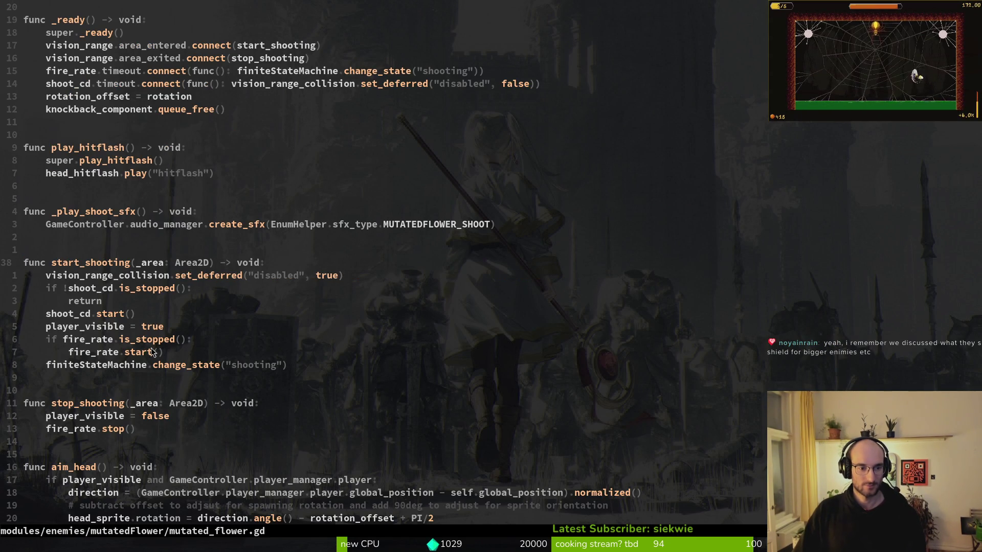
scroll(134, 349, up, 1)
scroll(134, 349, down, 3)
Open tutorial_4.gd through the 'tut4' file search and go to its end.
key(space)
key(f)
key(f)
text(tut4)
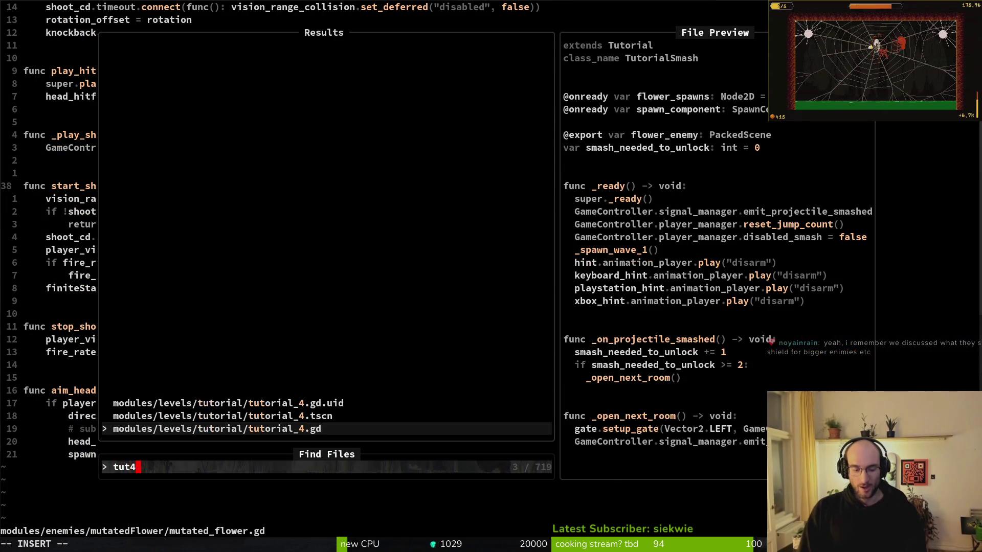
key(Return)
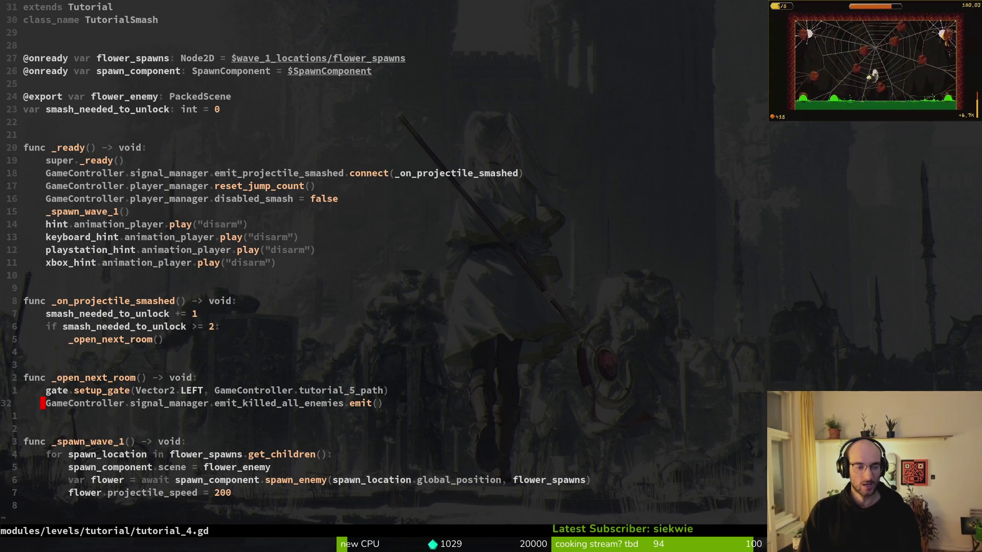
key(G)
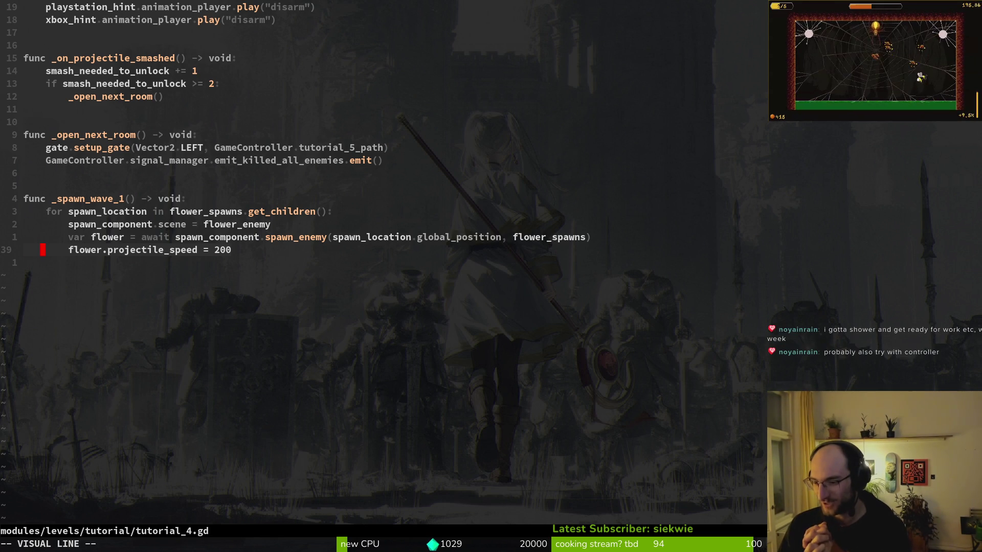
key(super)
key(super)
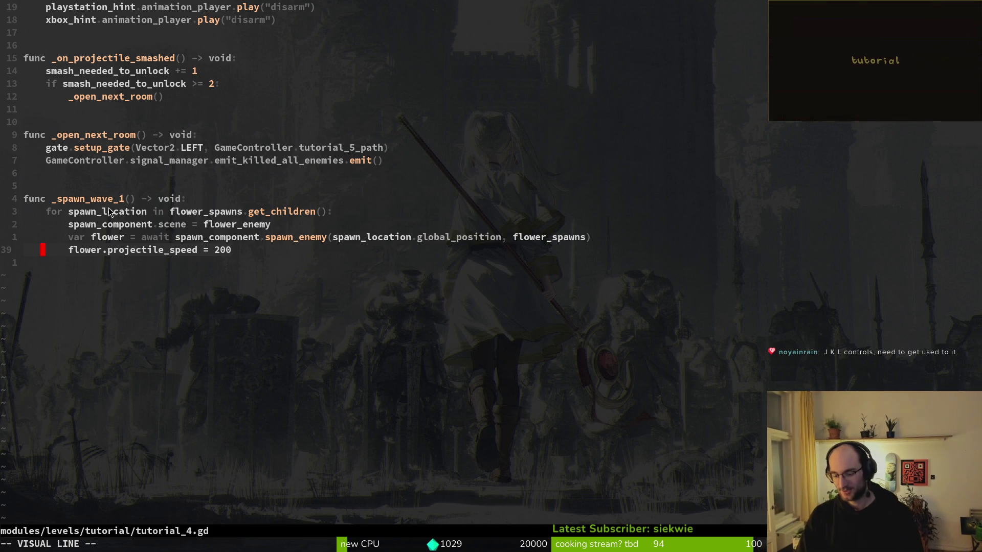
key(Escape)
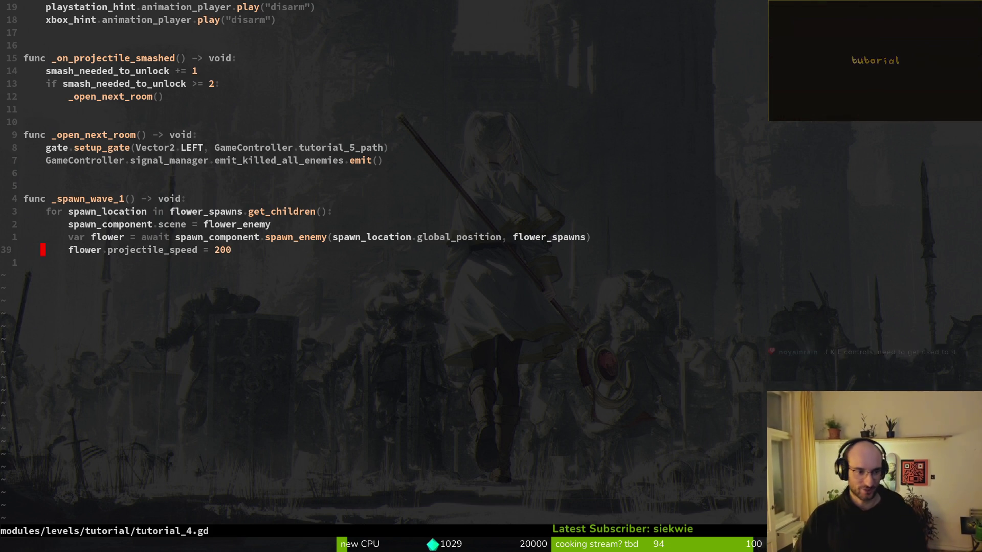
Save tutorial_4.gd with :w and quit Neovim to the shell.
text(:w)
key(Return)
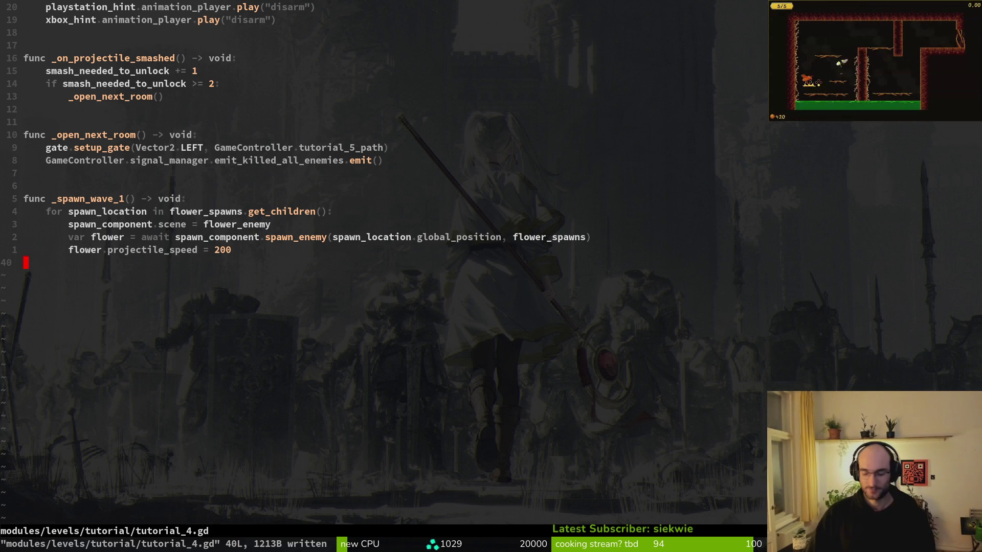
text(:q)
key(Return)
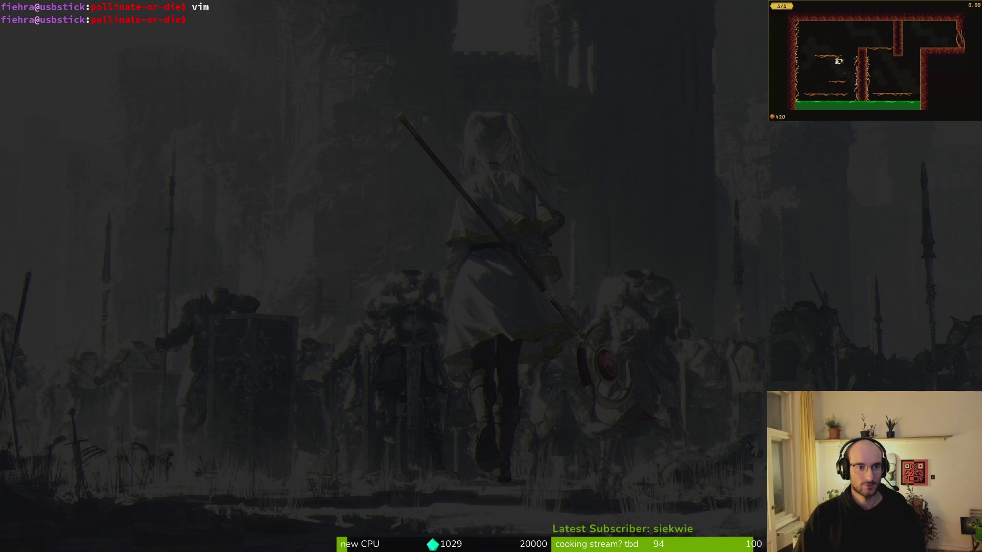
Stage the shooting.gd change in tig, then bring up a project-wide word search.
text(tig)
key(Return)
key(s)
key(Down)
key(Return)
key(u)
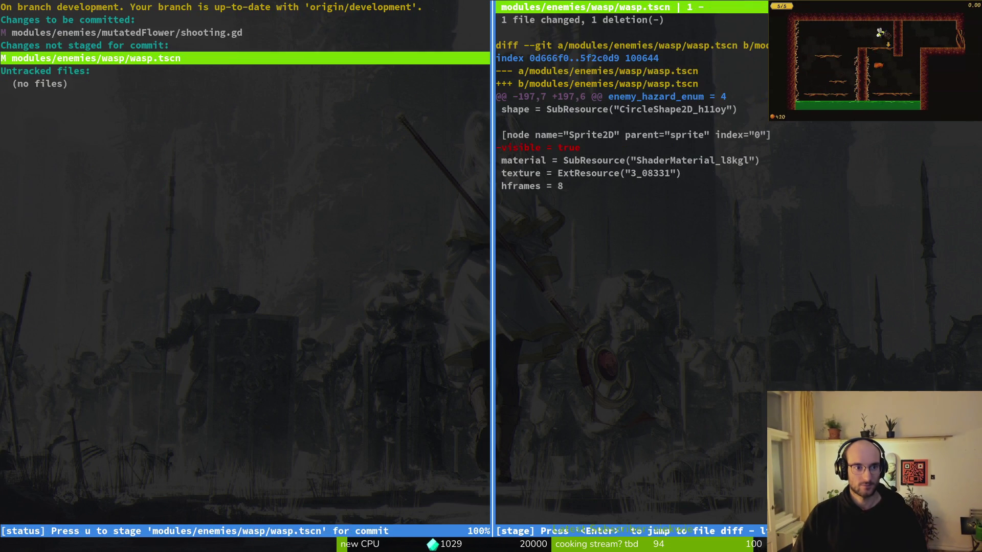
key(q)
key(q)
key(q)
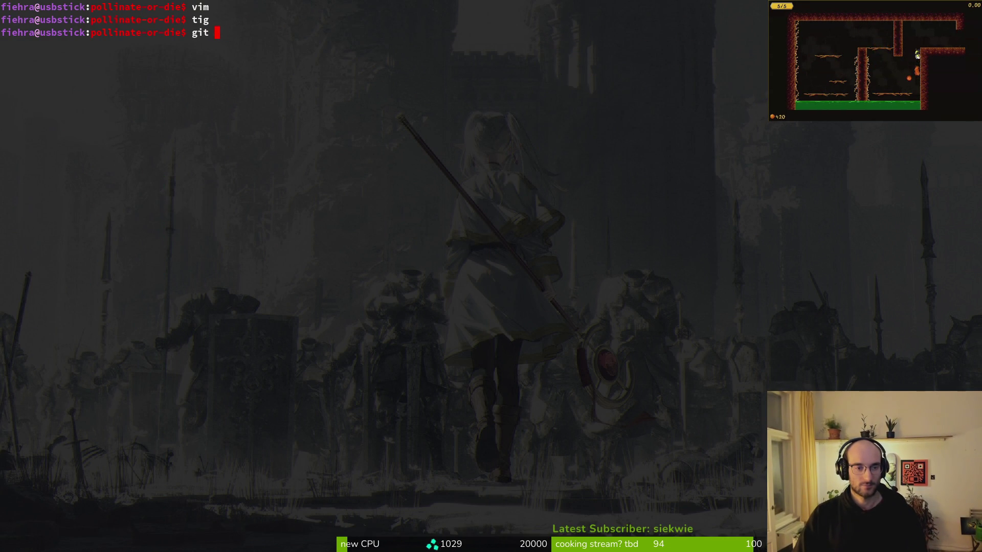
key(ctrl+g)
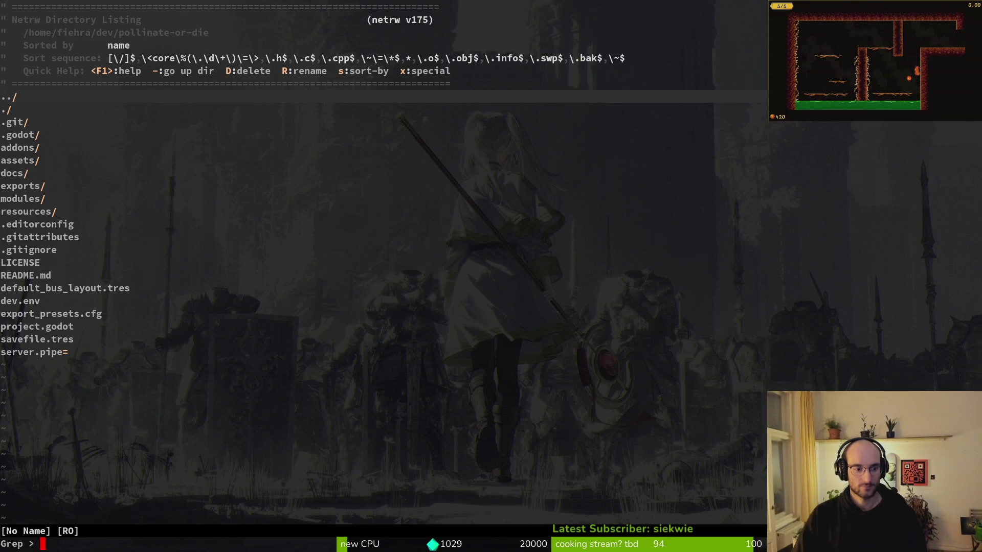
Grep the project for 420 and open mutated_flower.gd at its projectile_speed = 420 line.
text(429)
key(Return)
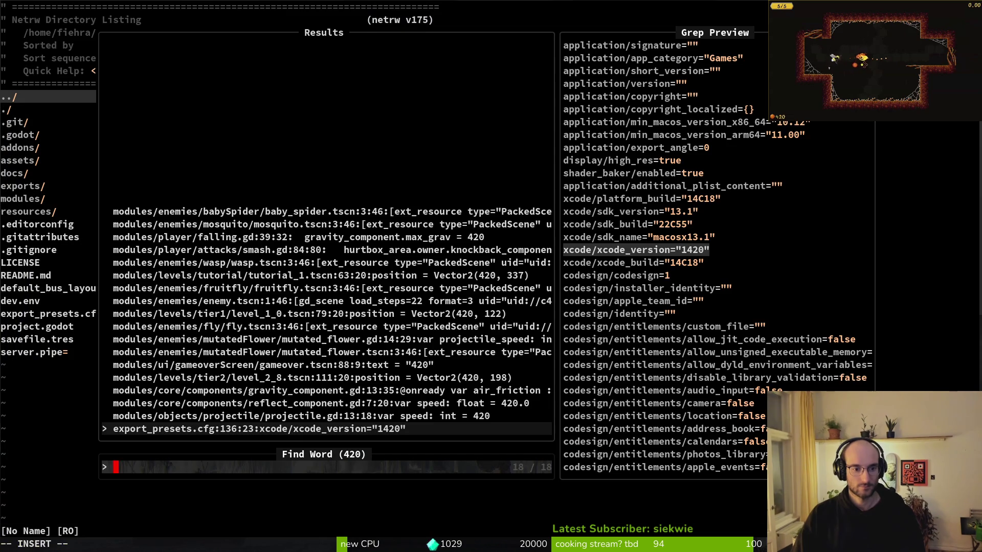
key(Up)
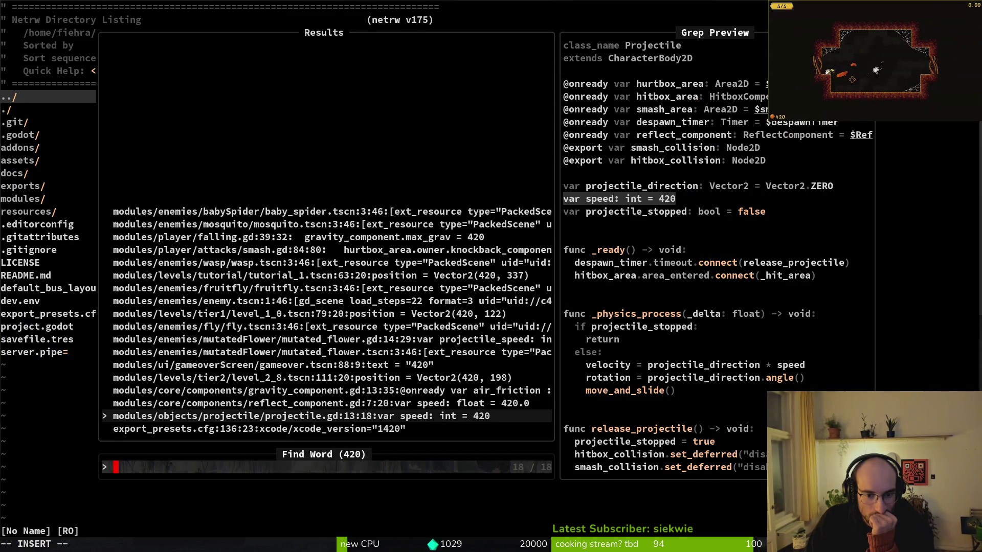
key(Up)
key(Up)
key(Down)
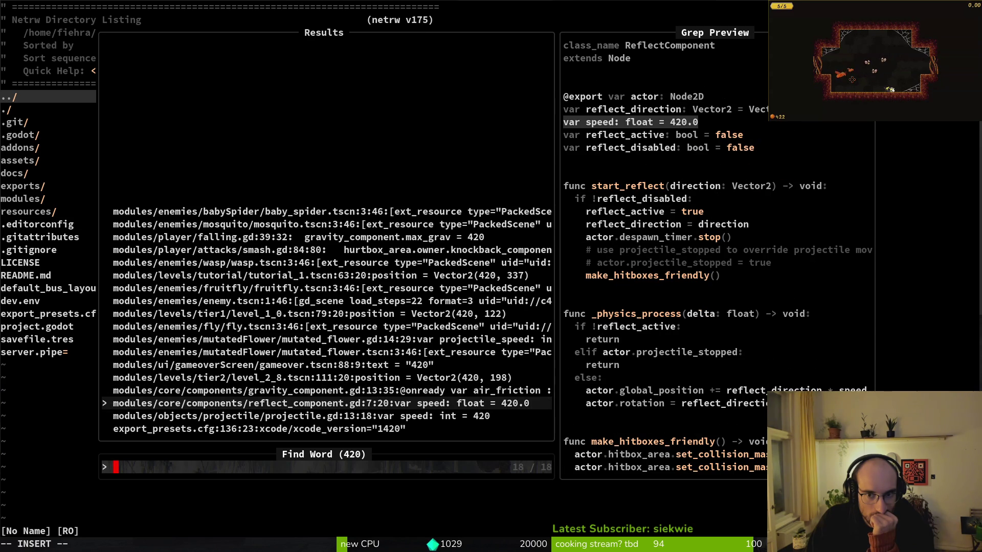
key(Up)
key(Up)
key(Up)
key(Up)
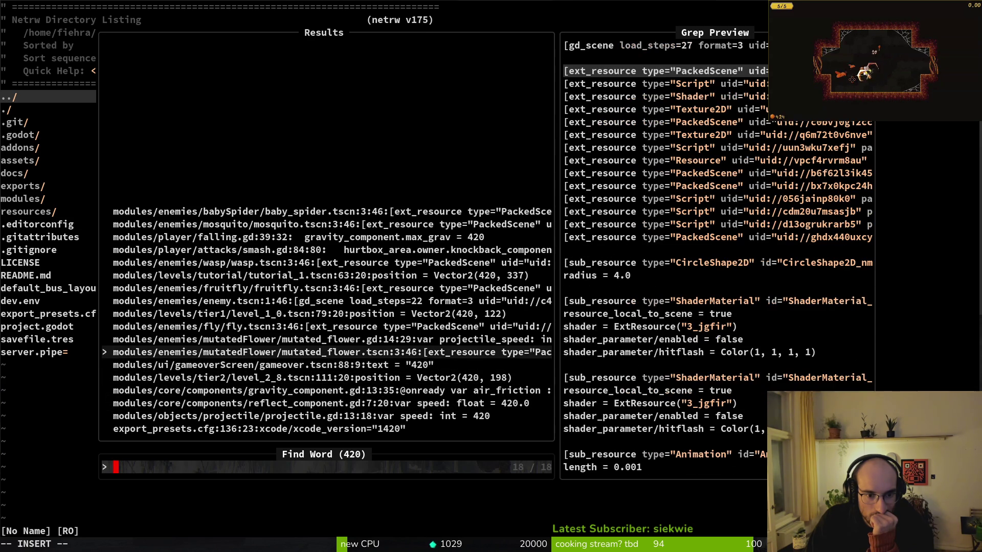
key(Up)
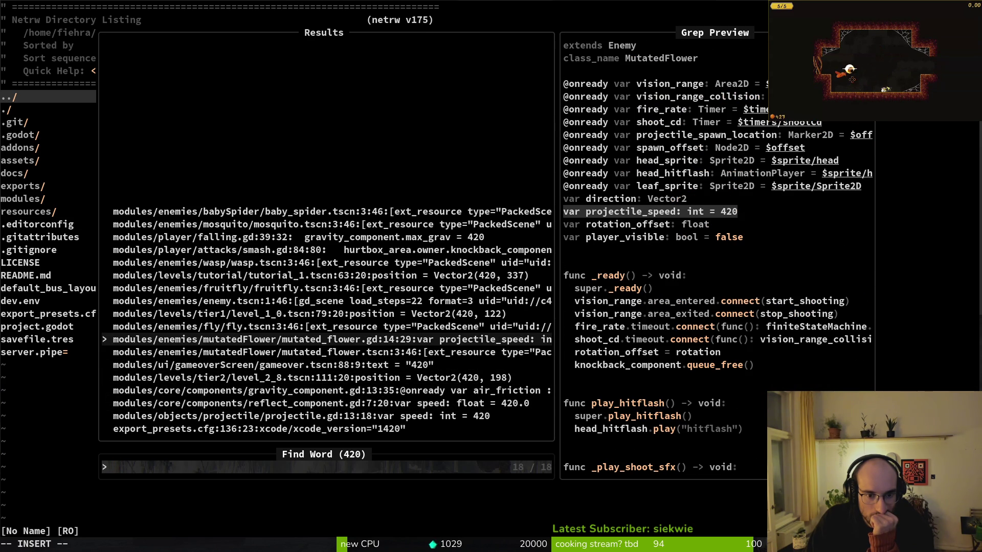
key(Return)
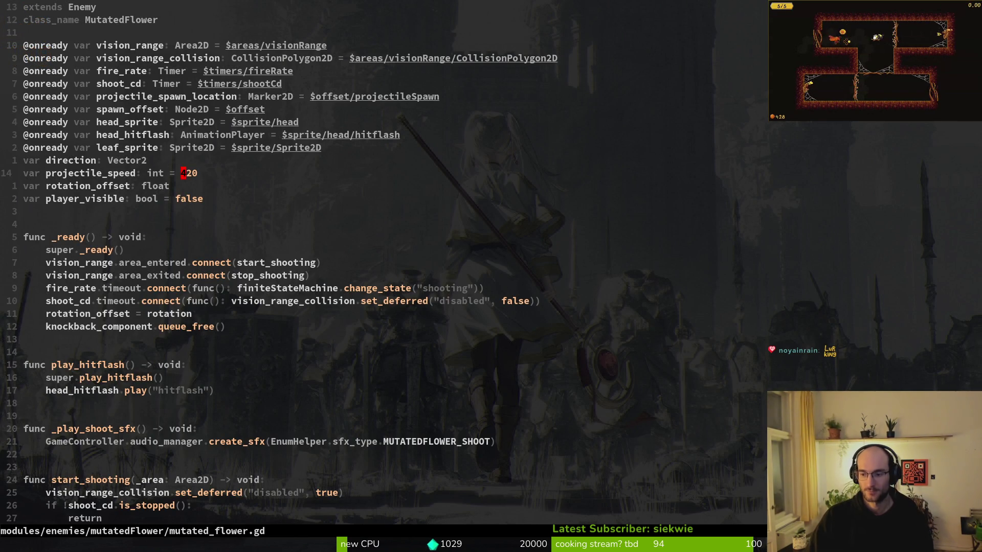
key(ctrl+p)
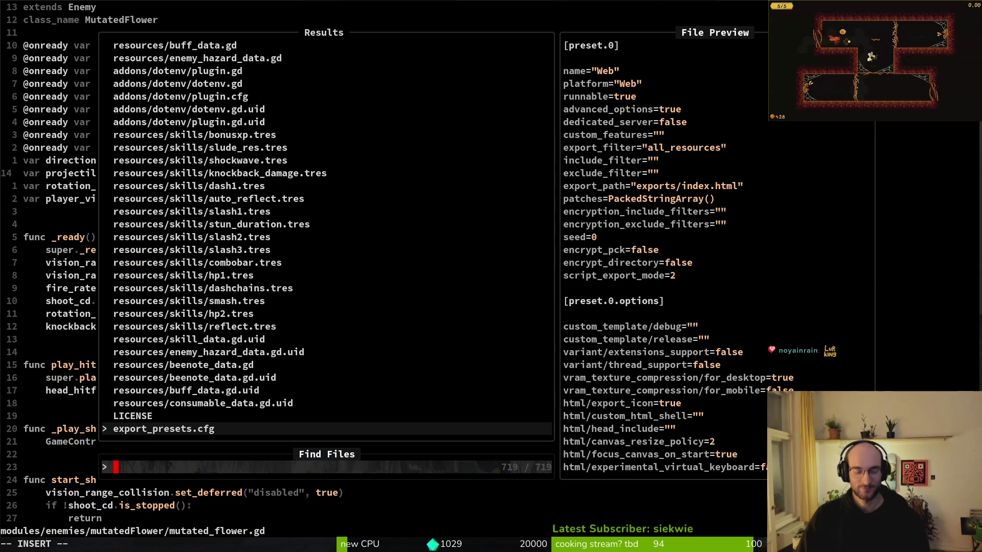
text(tut4)
key(Return)
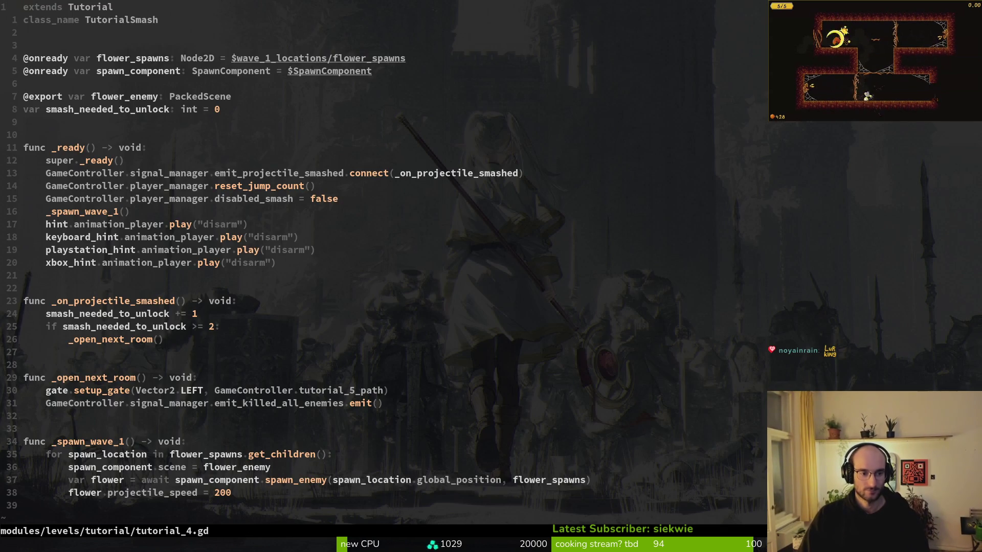
key(shift+g)
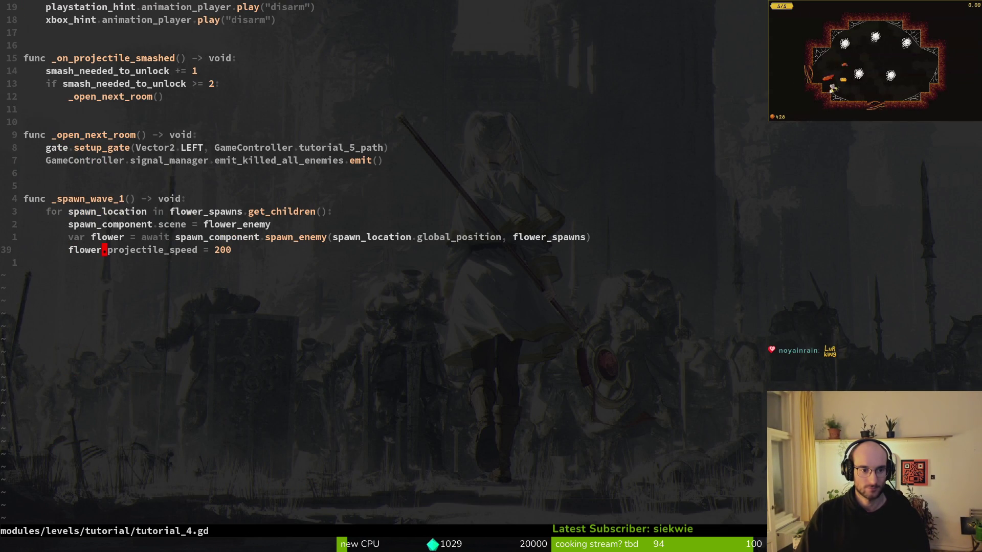
key(ctrl+s)
key(ctrl+p)
text(flower)
key(Return)
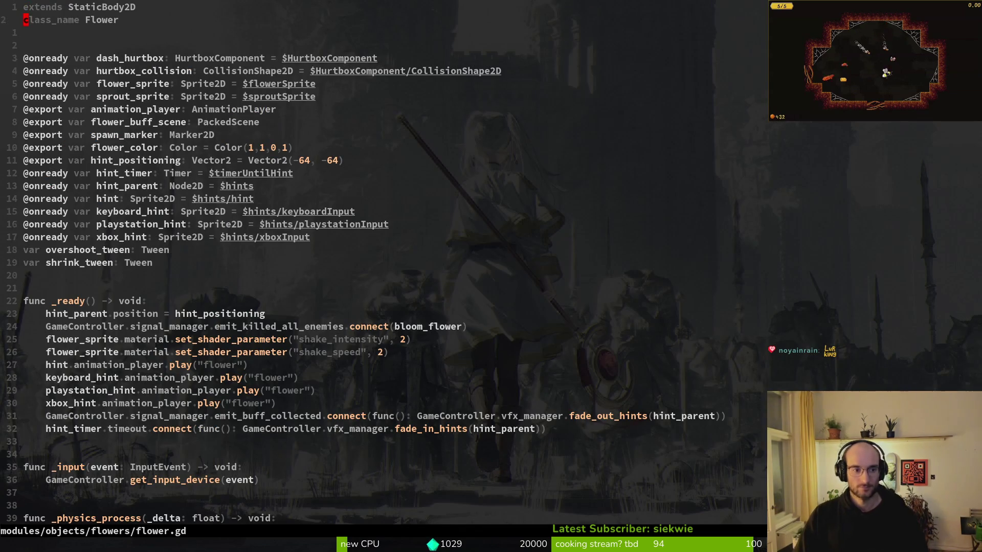
key(j)
key(j)
key(j)
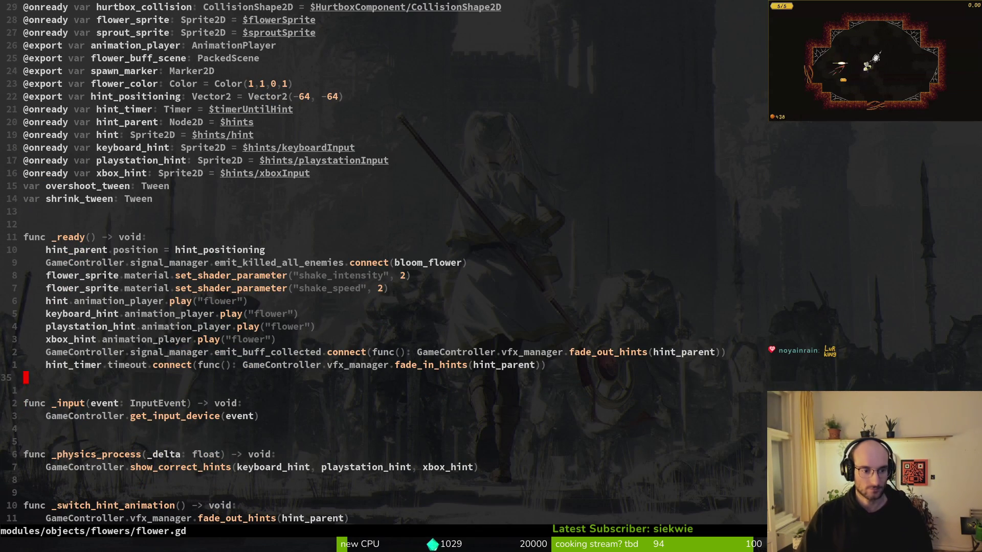
text(oprint_debug()
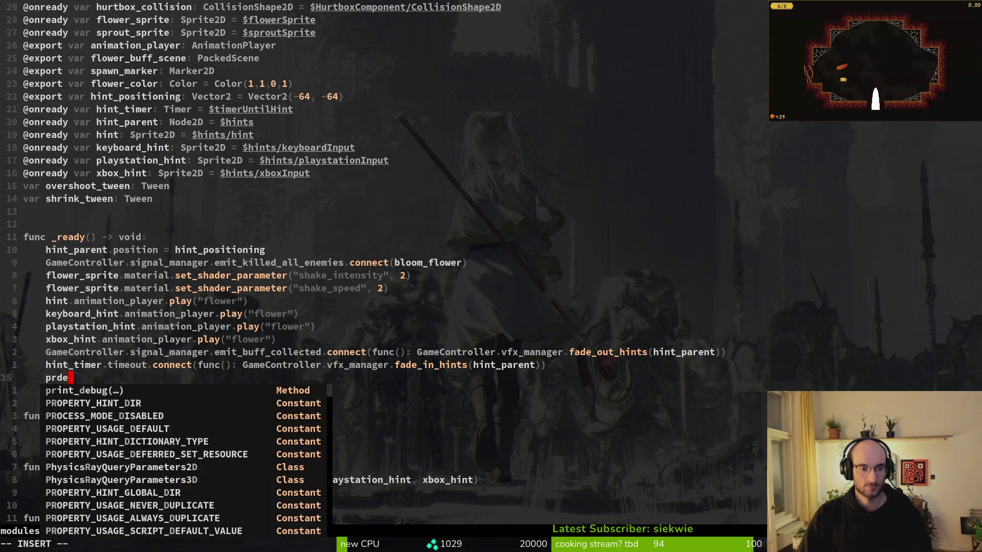
text(proj)
key(Tab)
key(Tab)
key(Tab)
text(e)
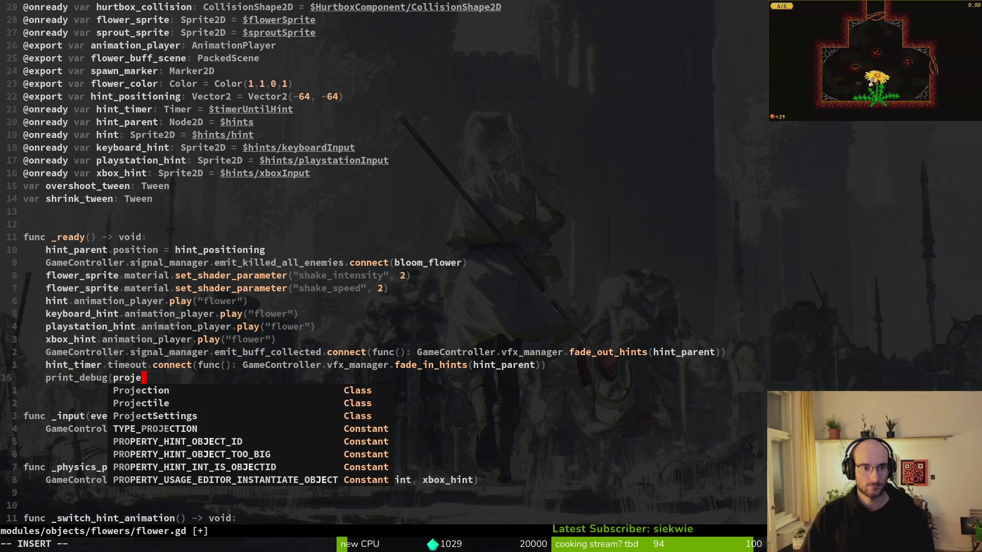
key(Escape)
key(u)
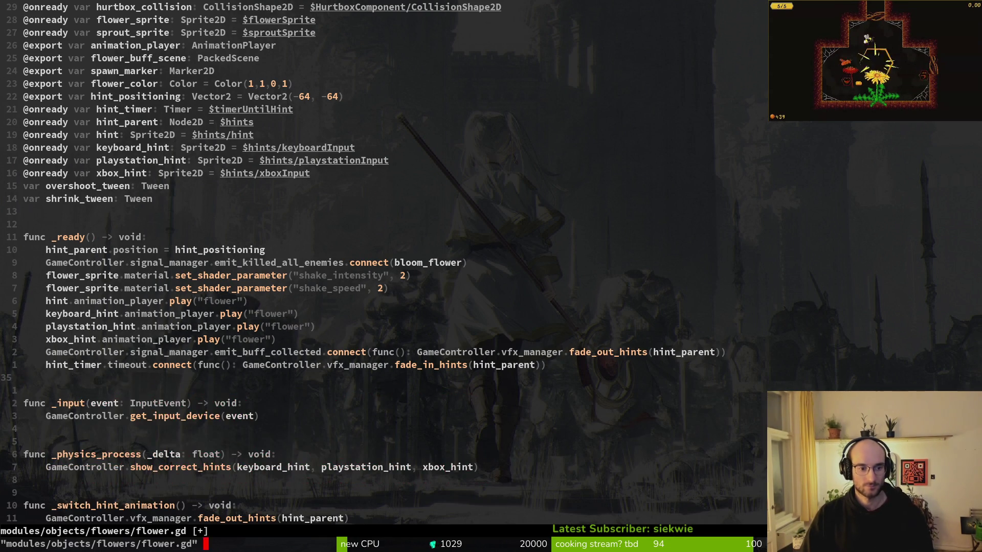
key(space)
text(s/flowerbuff/flower_buff)
key(Return)
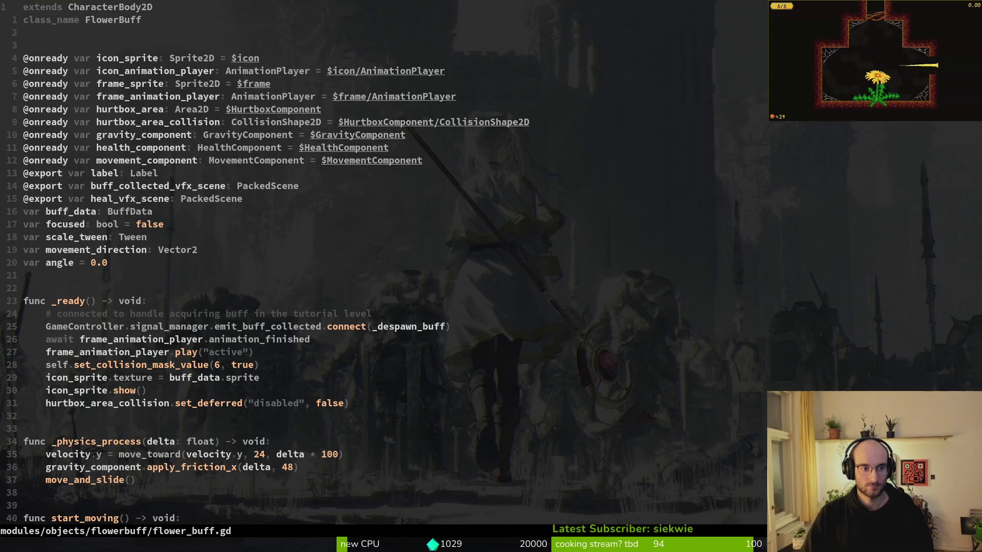
key(space)
text(sfmutflo)
key(Return)
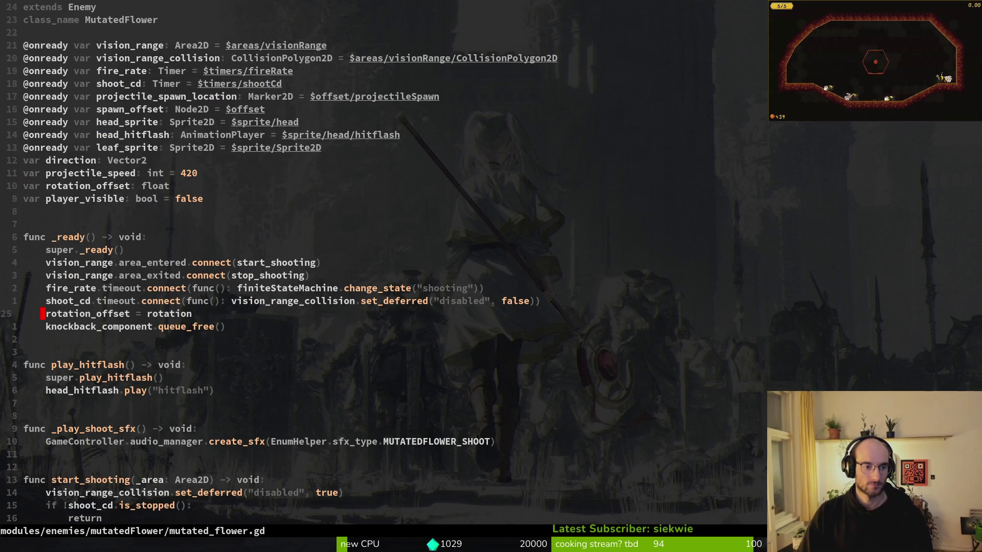
Add print_debug(projectile_speed) after the knockback_component line and run the game.
key(j)
key(j)
key(o)
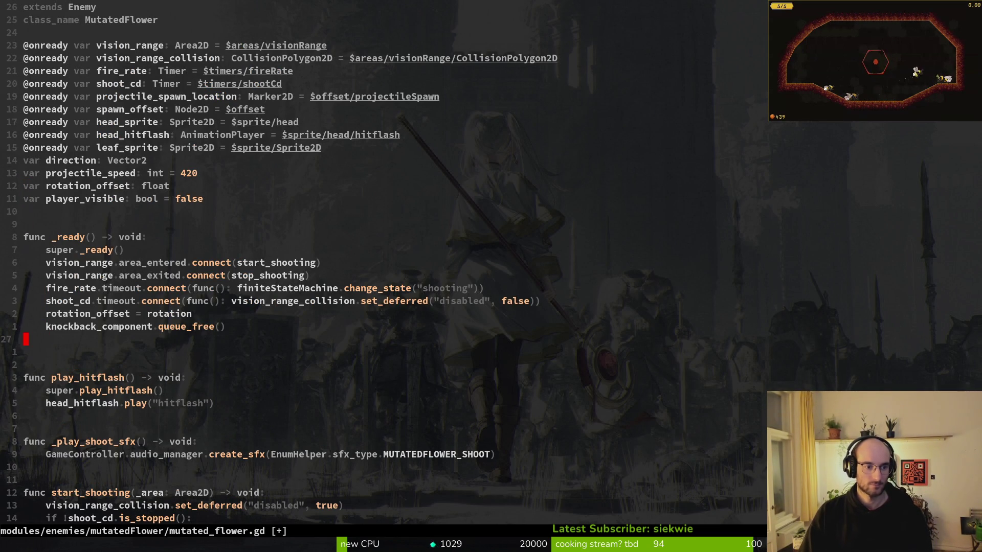
text(oprint_debug(pro)
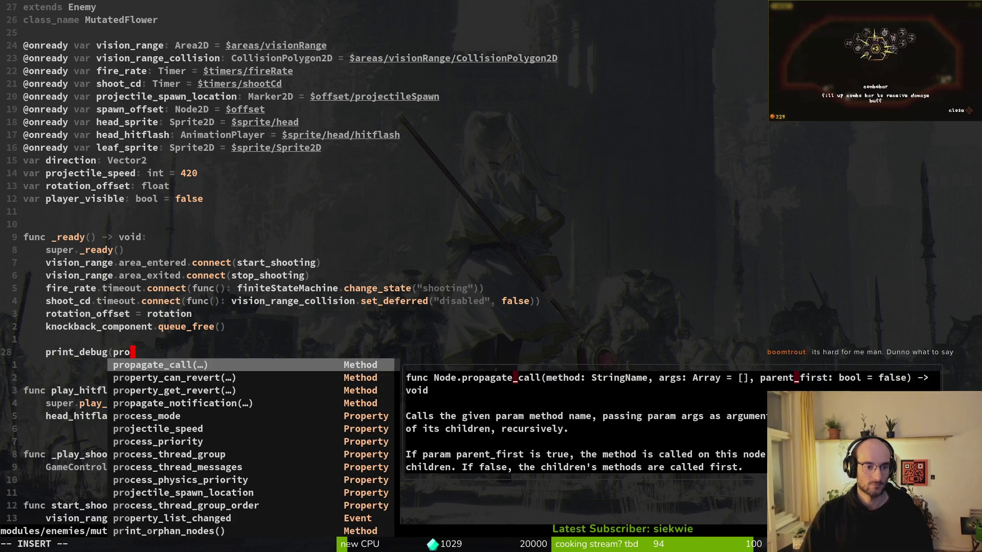
key(F5)
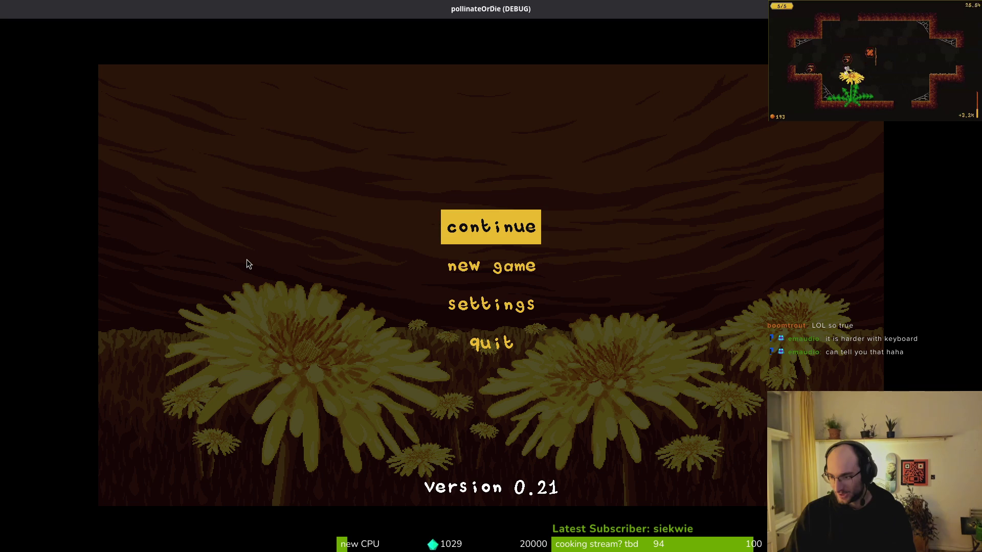
Close the game, save mutated_flower.gd, and relaunch it from Godot to the version 0.21 menu.
key(alt+F4)
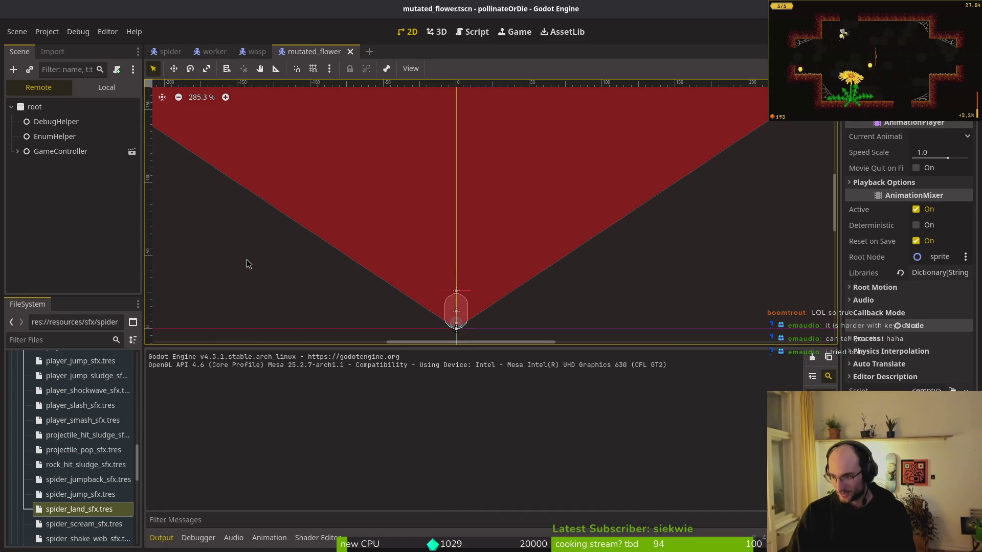
key(alt+Tab)
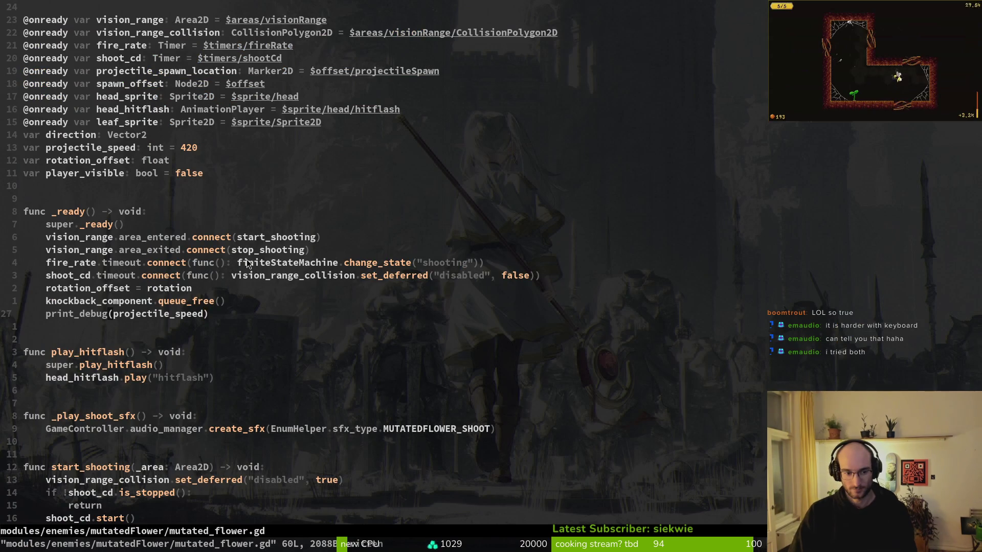
key(alt+Tab)
key(F5)
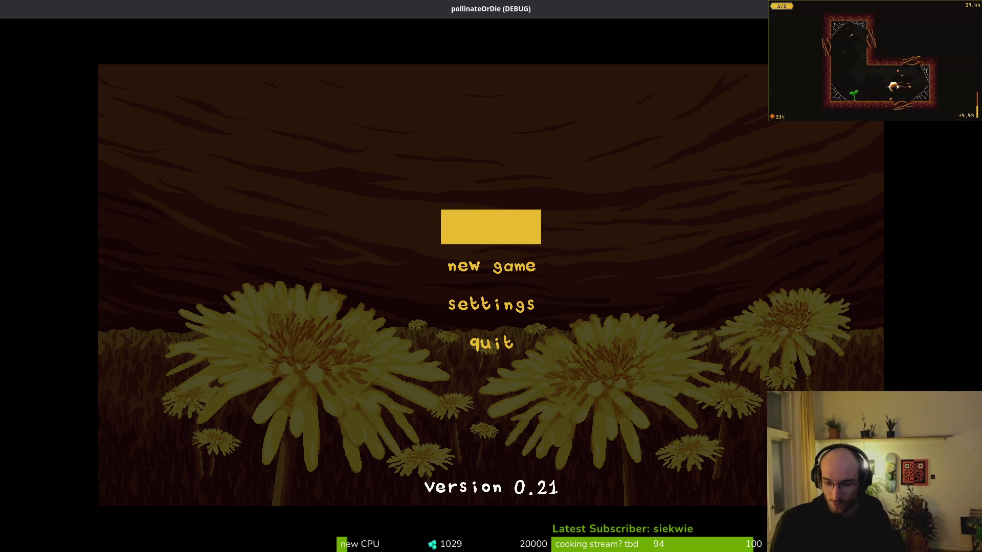
Continue the saved game, then quit to the main menu and start a new game.
key(Return)
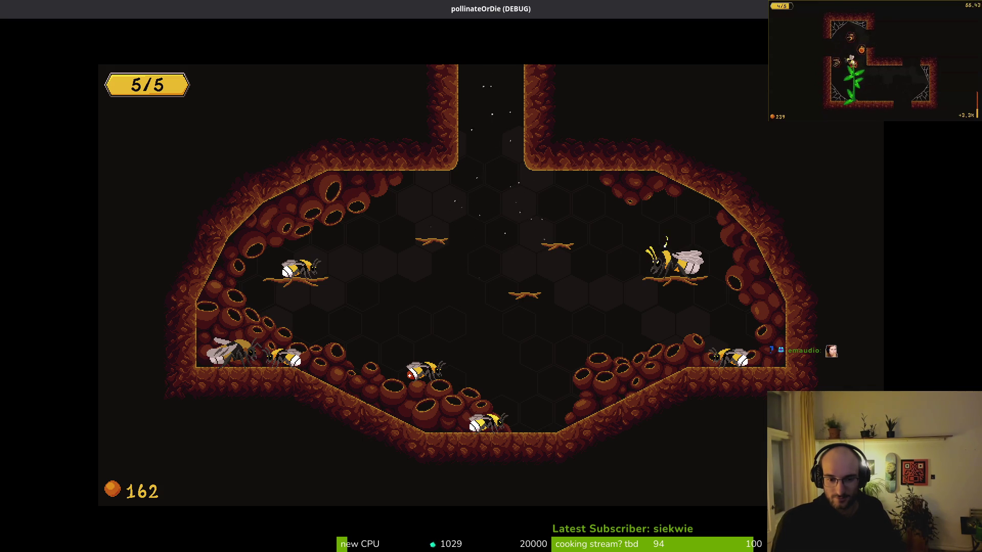
key(Escape)
key(Down)
key(Down)
key(Return)
key(Return)
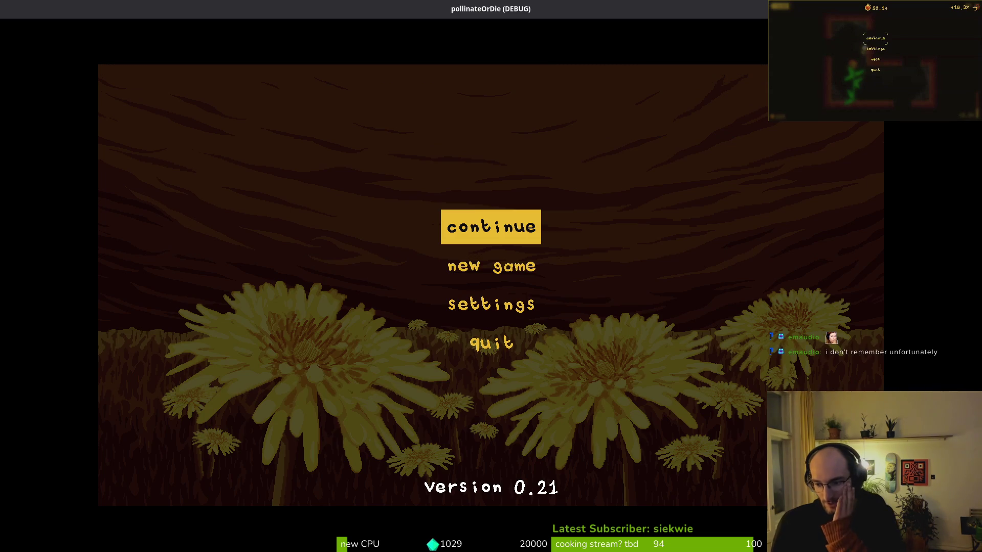
key(Down)
key(Return)
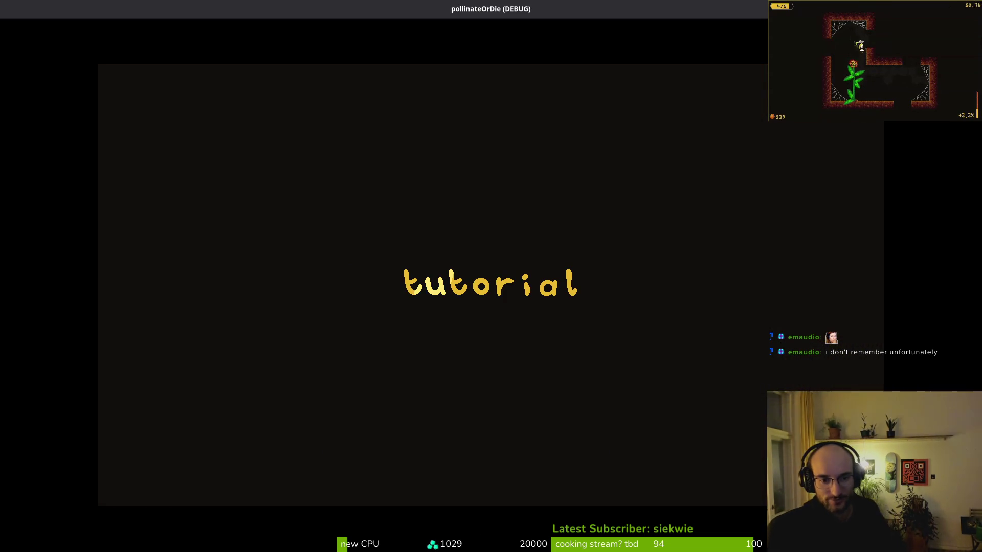
Fly the bee up the right wall and on through the next two rooms.
key(Up)
key(Right)
key(Right)
key(Up)
key(Right)
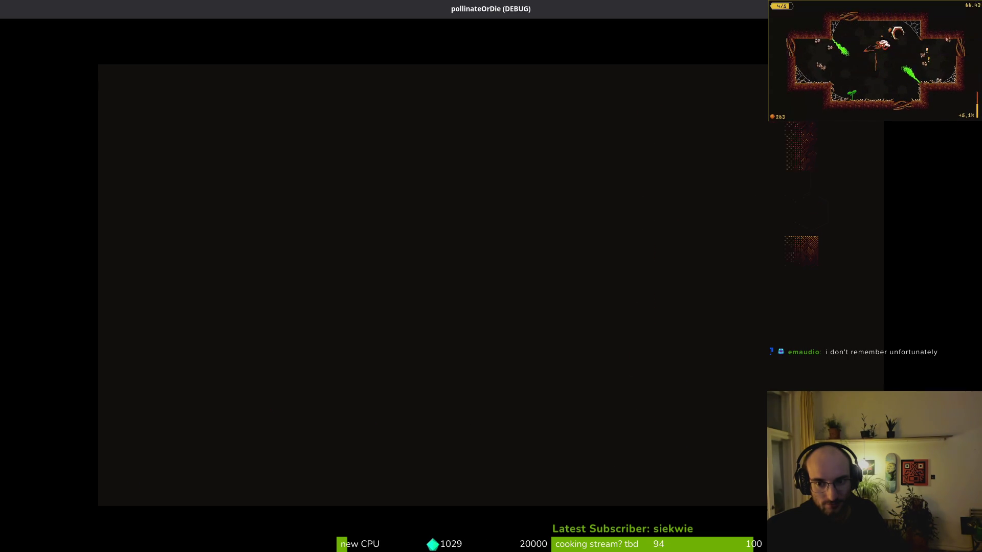
key(Right)
key(Right)
key(Up)
key(Down)
key(Right)
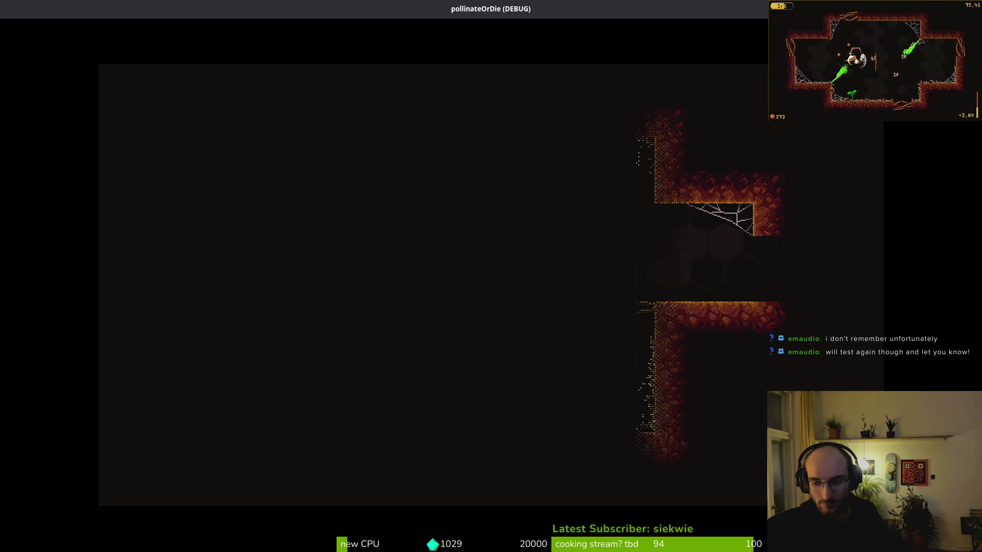
key(Right)
Destroy the spider enemies, drop through the web into the lower corridor, and quit the game.
key(Right)
key(Up)
key(Left)
key(Down)
key(Right)
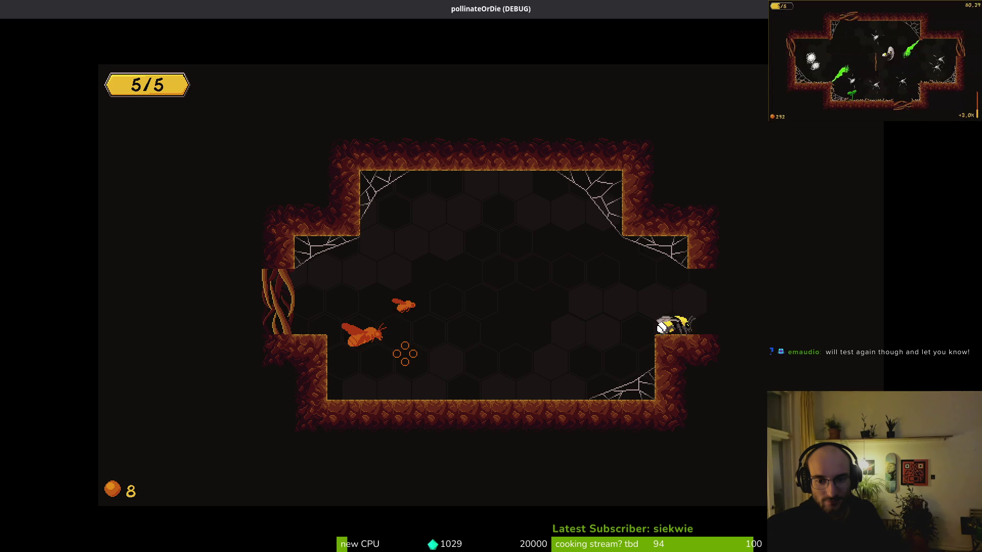
key(Right)
key(Right)
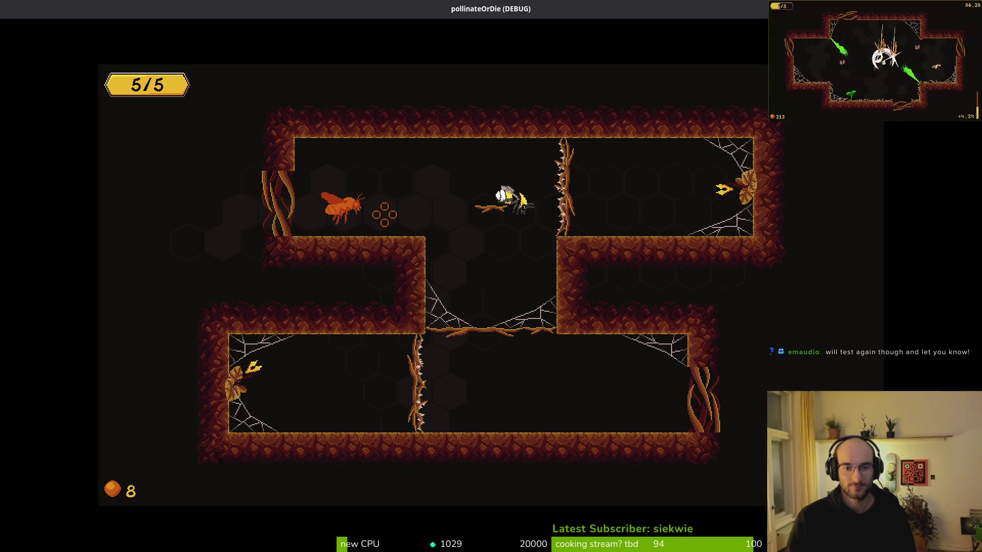
key(Down)
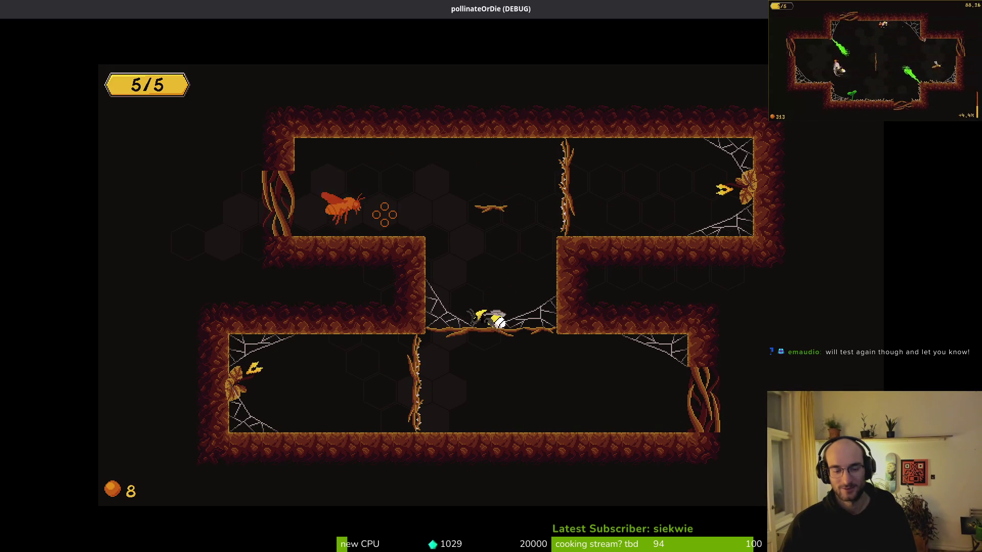
key(Up)
key(Down)
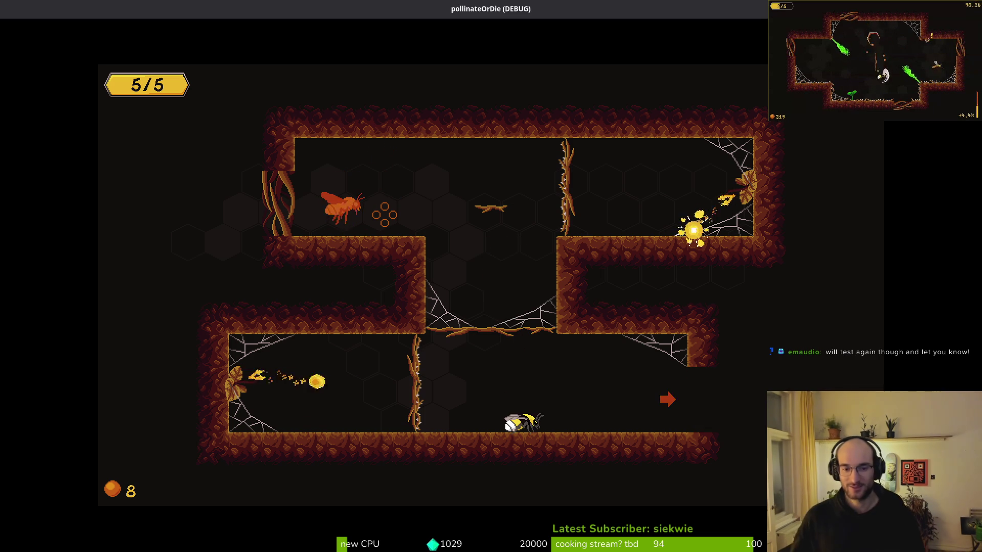
key(alt+F4)
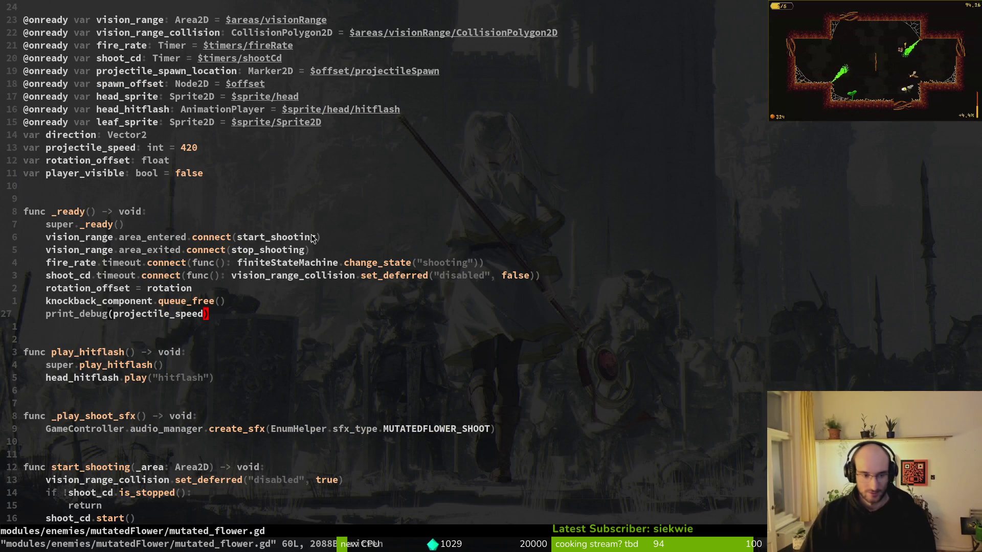
Delete the print_debug line from mutated_flower.gd, save it, and quit Neovim.
key(d)
key(d)
text(:w)
key(Return)
key(ctrl+6)
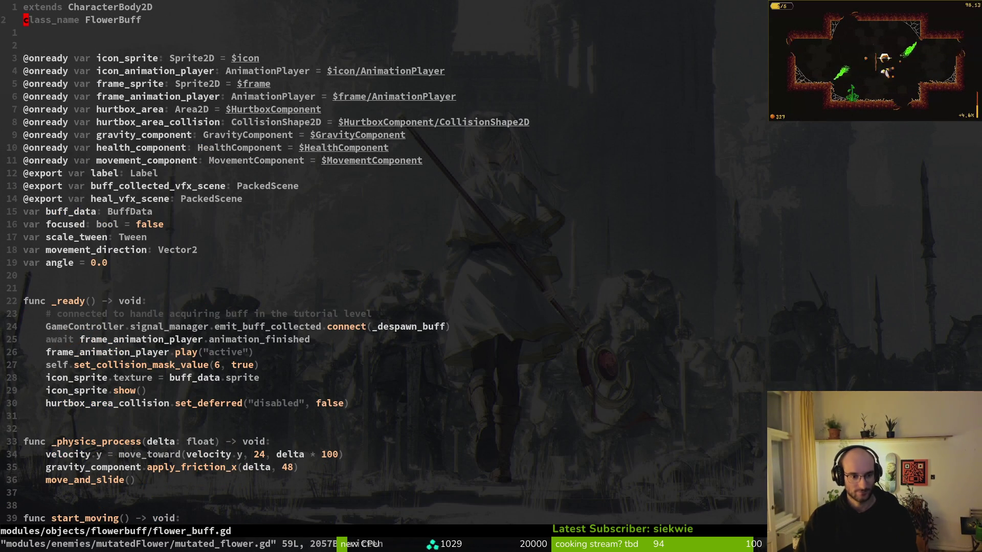
key(j)
key(j)
key(j)
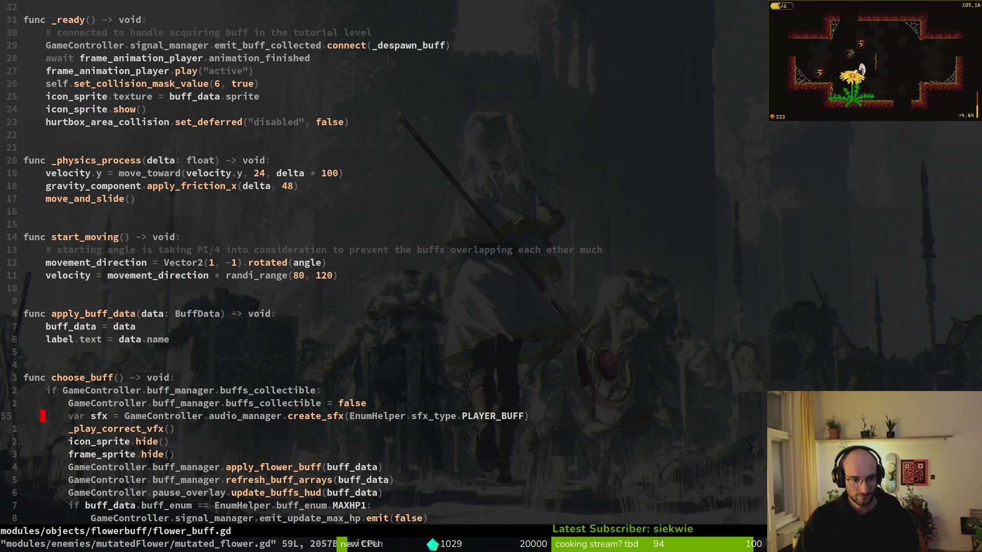
text(:q)
key(Return)
Review the changed files in tig, then reopen the project folder with vim.
text(tig)
key(Return)
key(j)
key(j)
key(k)
key(k)
text(qvim .)
key(Return)
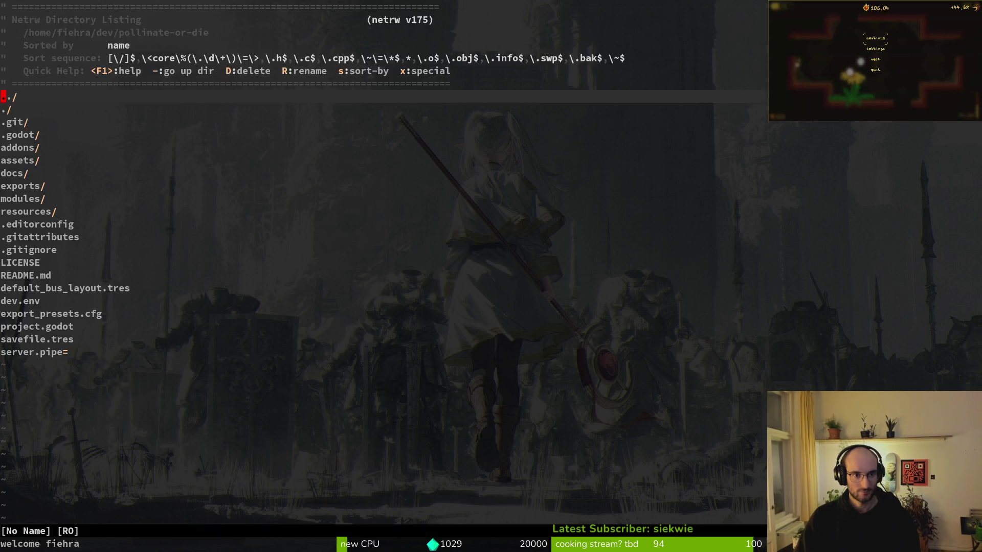
Open tutorial_4.gd and delete its flower projectile_speed = 200 override line.
key(space)
key(f)
key(f)
text(tut4)
key(Return)
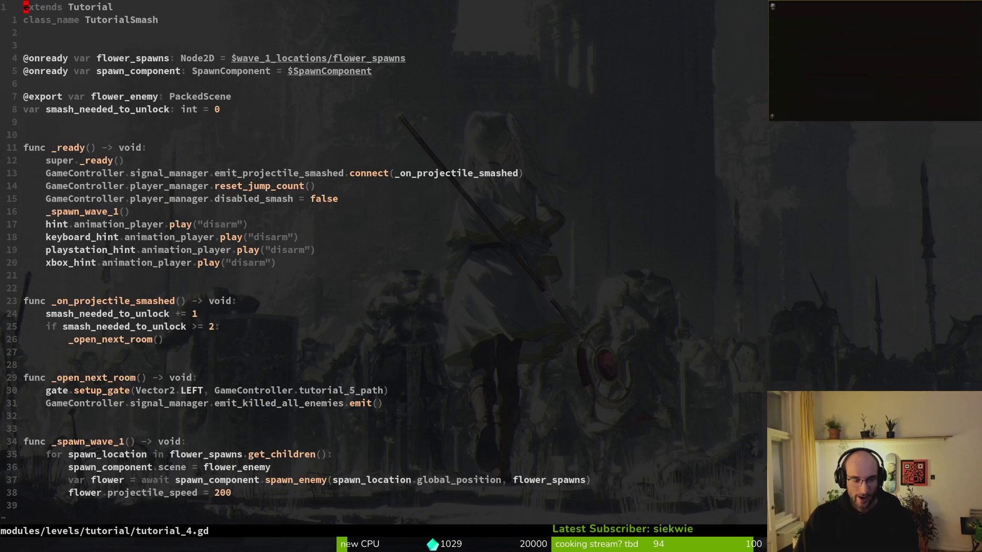
key(G)
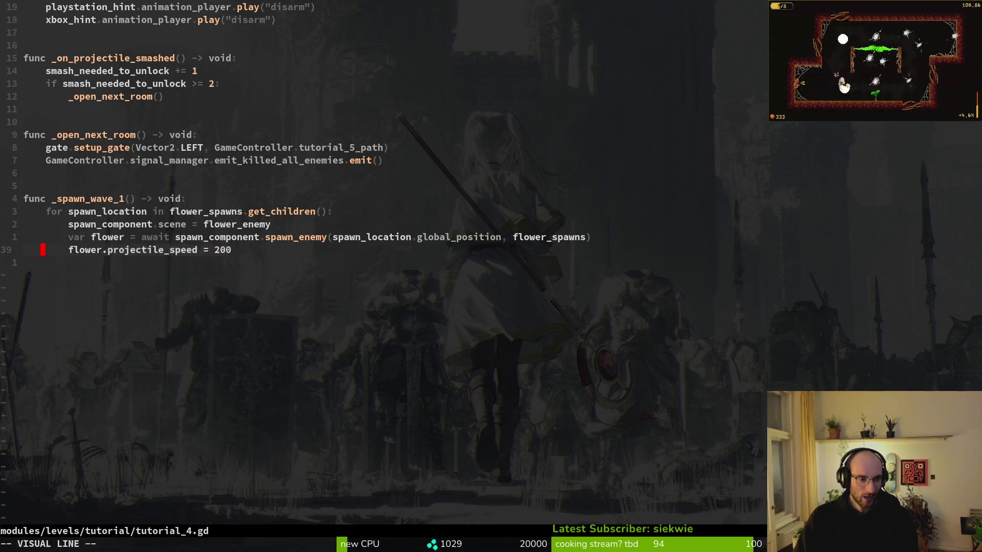
key(d)
key(d)
Remove the 'var flower = await' prefix, save tutorial_4.gd, and stage it in tig.
text(:ew)
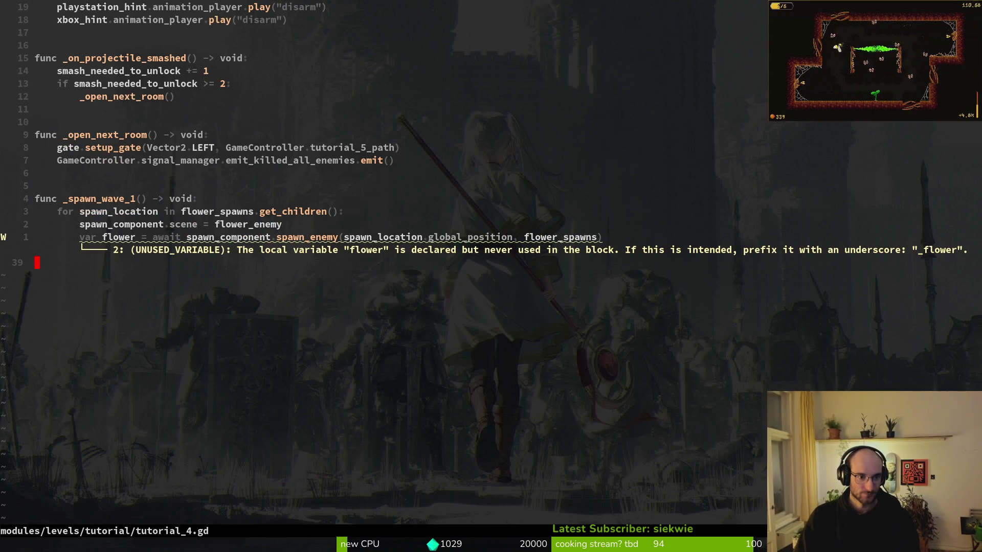
text(wi)
key(BackSpace)
key(Escape)
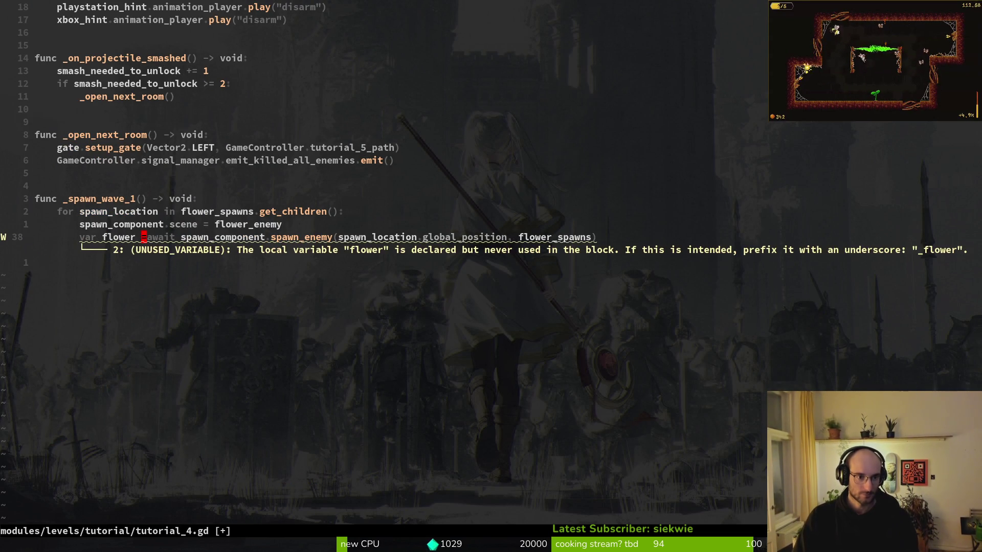
key(BackSpace)
key(BackSpace)
key(BackSpace)
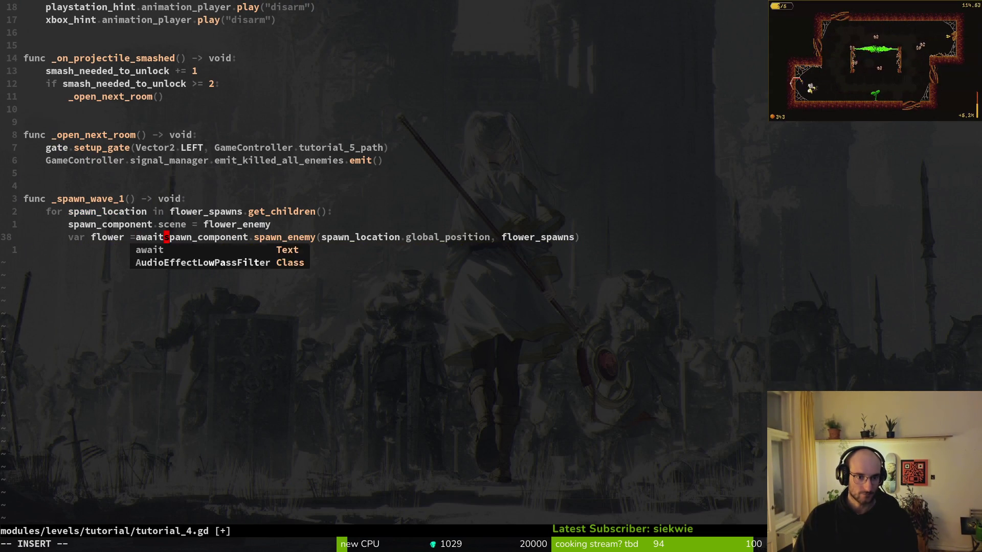
text(:w)
key(Return)
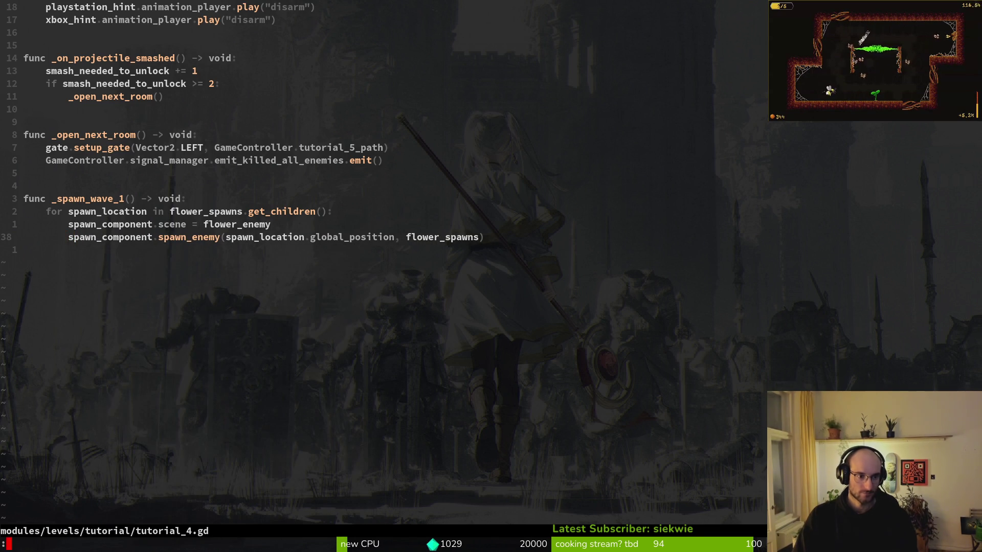
key(ctrl+g)
key(Down)
key(Down)
key(Down)
text(uqgit commit -)
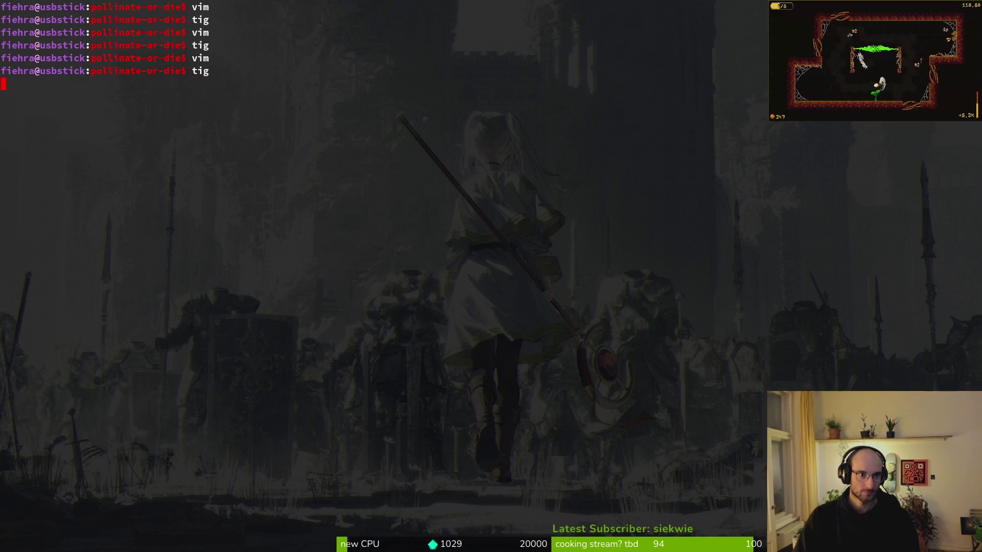
text(b)
Commit the changes with the message 'fixed overkanes feedback'.
key(BackSpace)
key(BackSpace)
text(m "fixed )
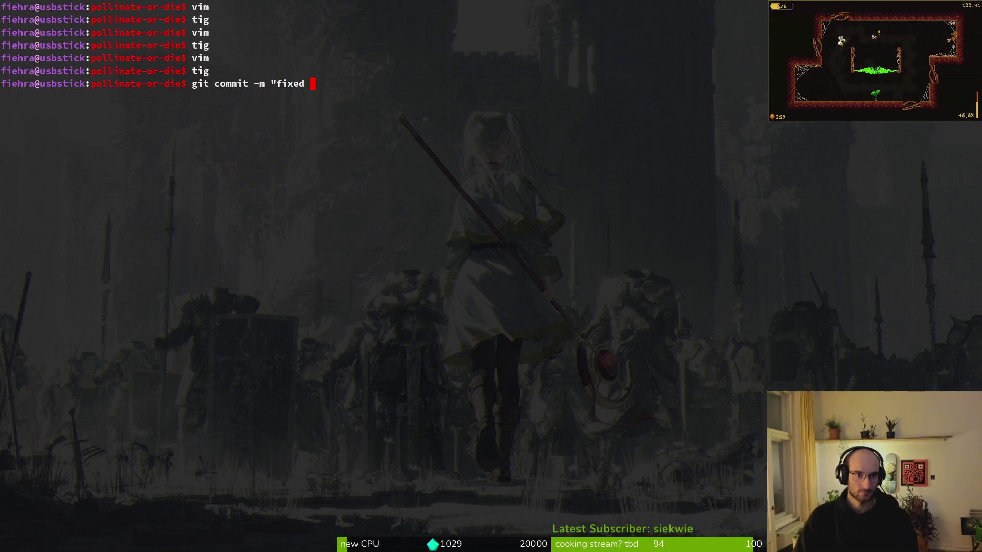
text(overkanes feed)
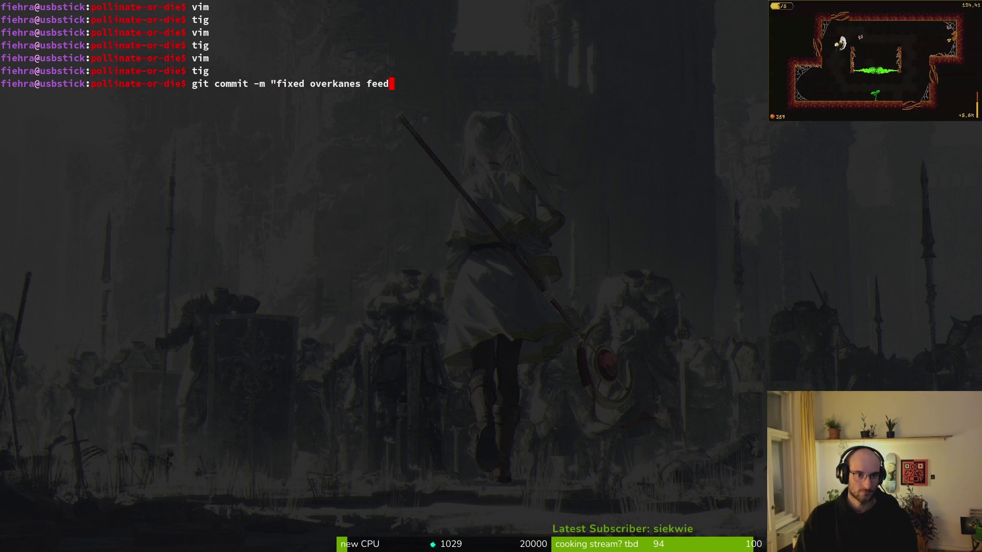
text(back")
key(Return)
Push the commit to the remote and clear the terminal.
text(gitpu)
key(BackSpace)
key(BackSpace)
text(push)
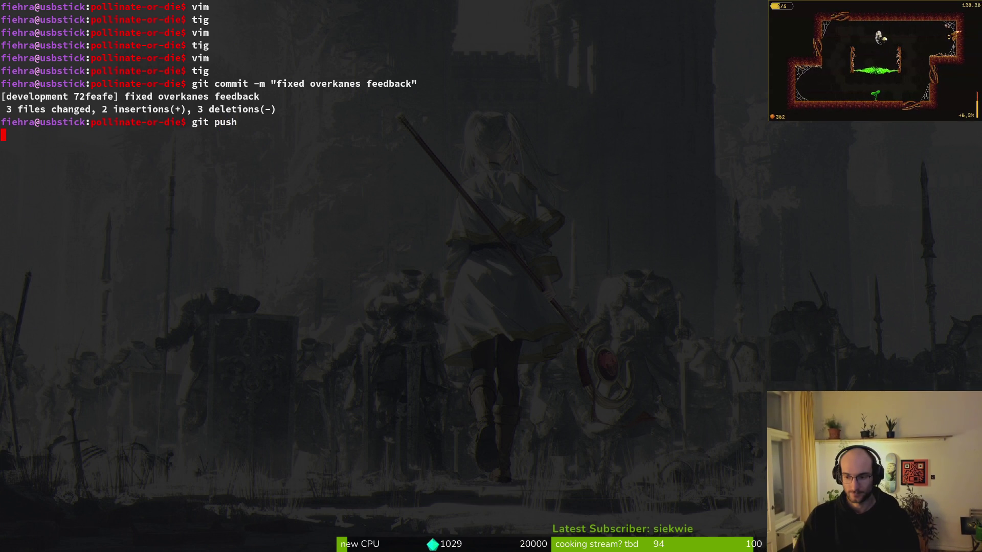
text(claer)
key(Return)
text(clear)
key(Return)
key(alt+Tab)
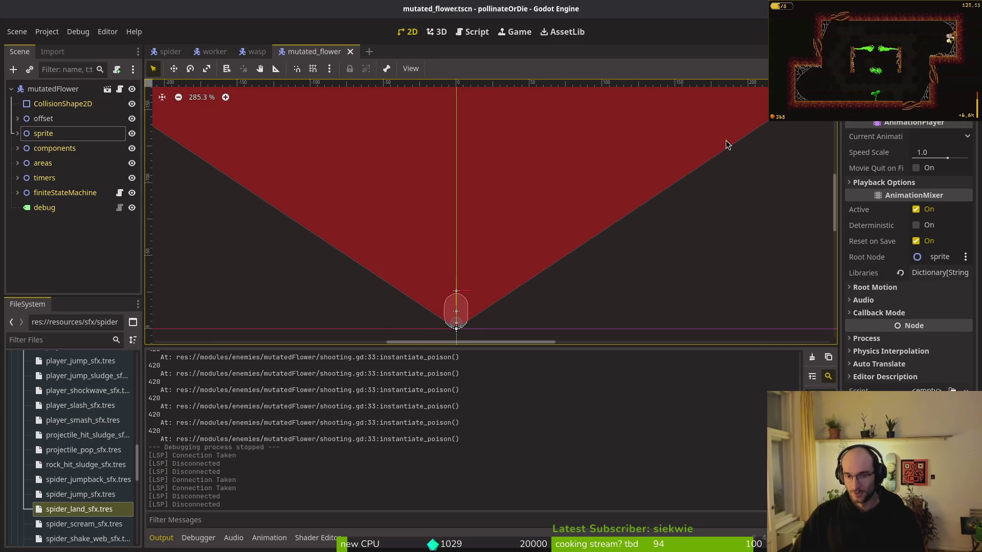
Open the file manager and navigate to Downloads/pollinateBuilds.
click(47, 32)
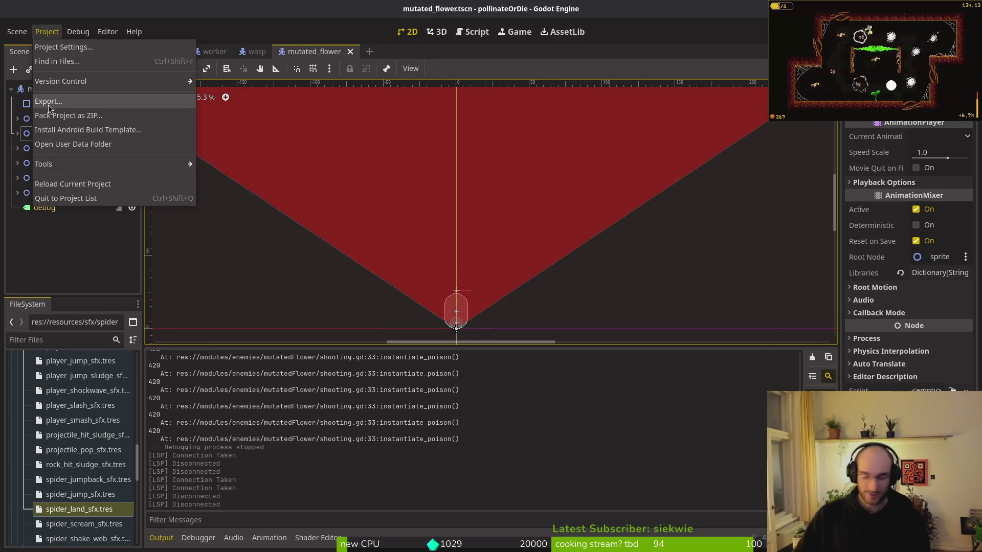
key(super)
key(super+e)
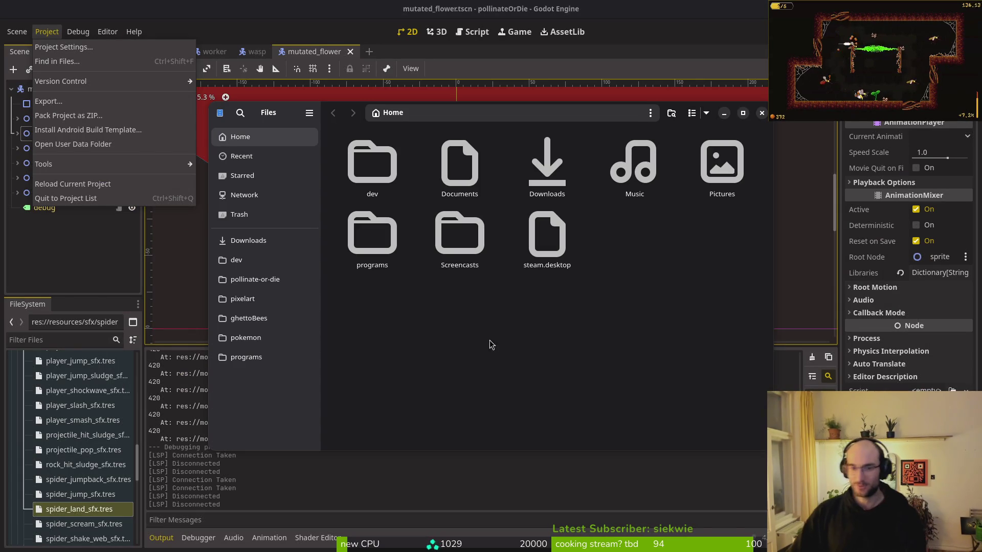
click(255, 279)
double_click(466, 257)
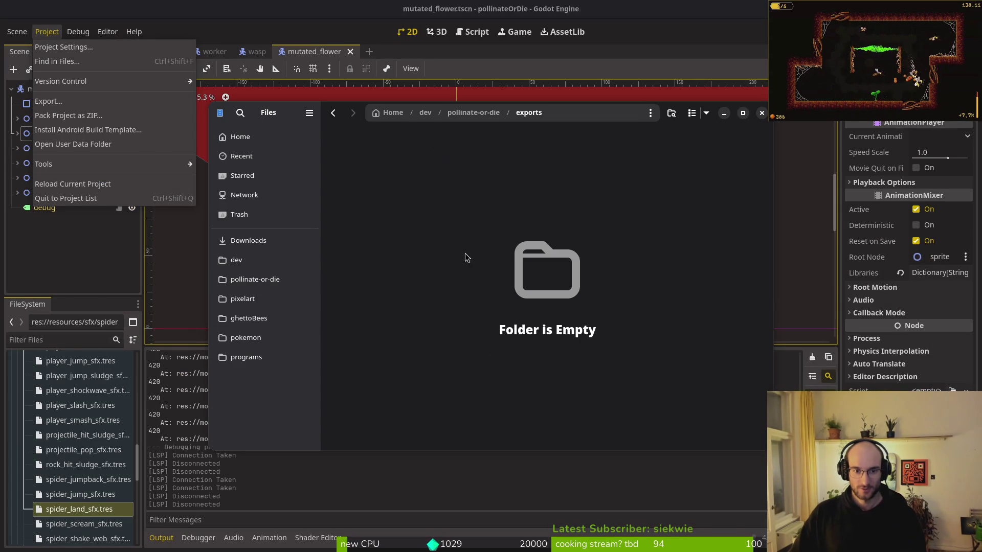
click(248, 240)
double_click(456, 330)
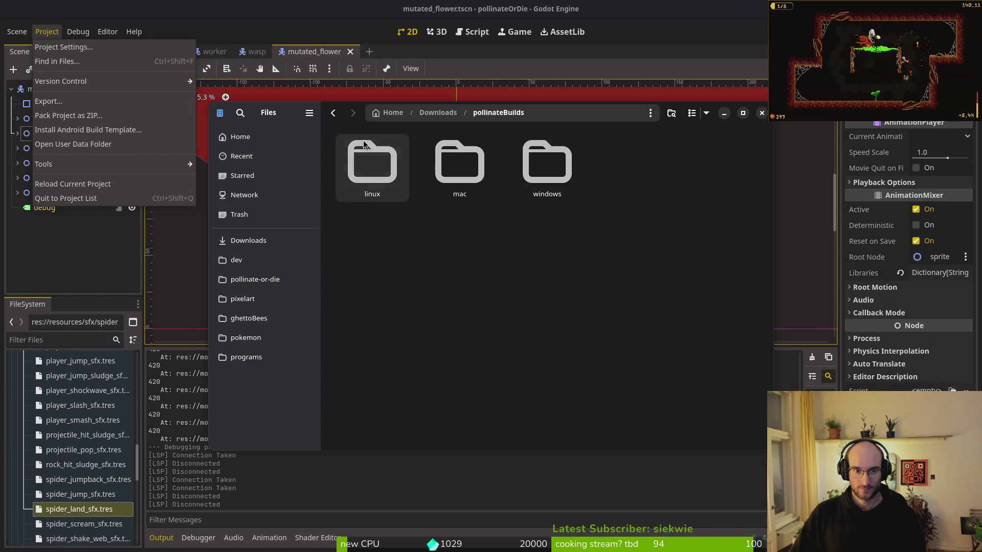
Trash all old builds in the linux, mac and windows folders.
double_click(363, 140)
key(ctrl+a)
key(Delete)
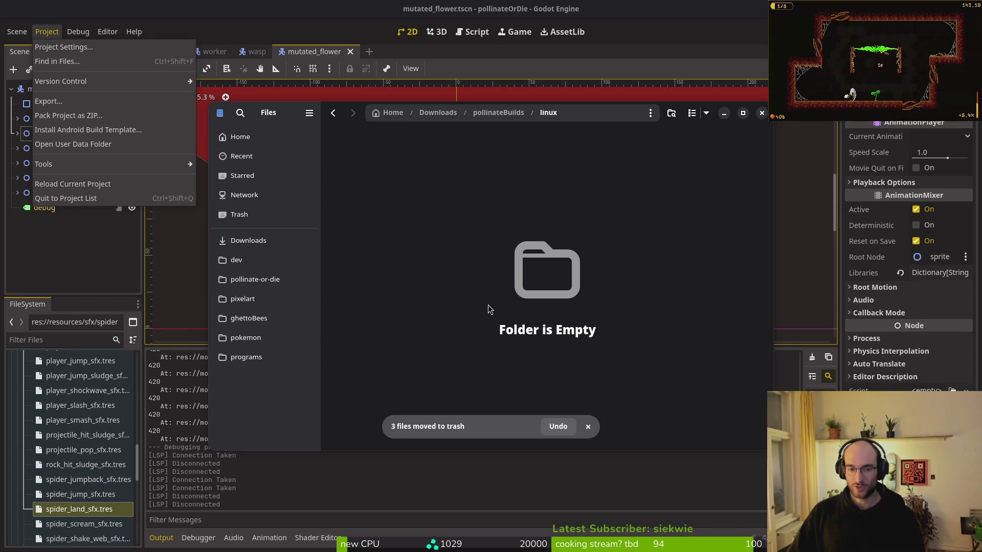
key(alt+Left)
double_click(475, 155)
key(ctrl+a)
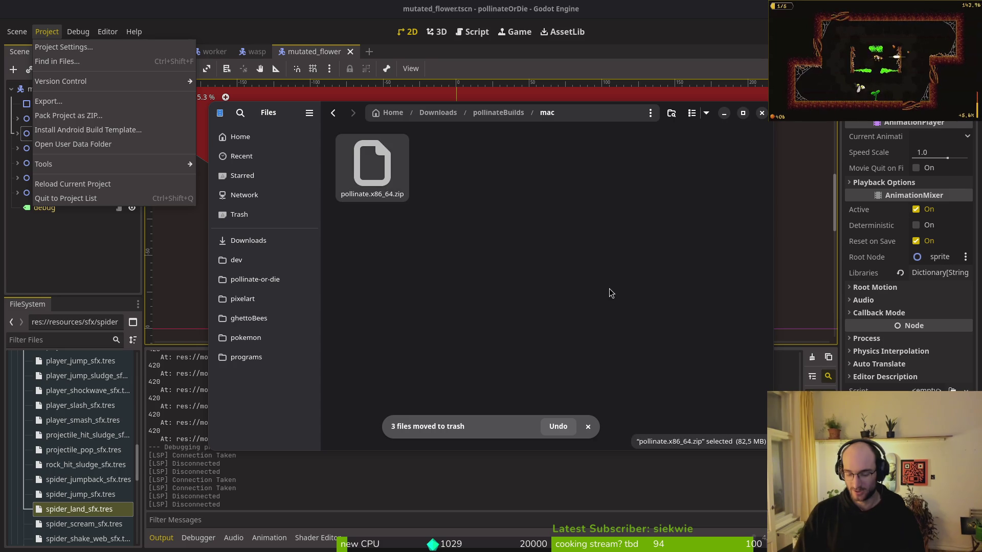
key(Delete)
key(alt+Left)
double_click(578, 190)
key(ctrl+a)
key(Delete)
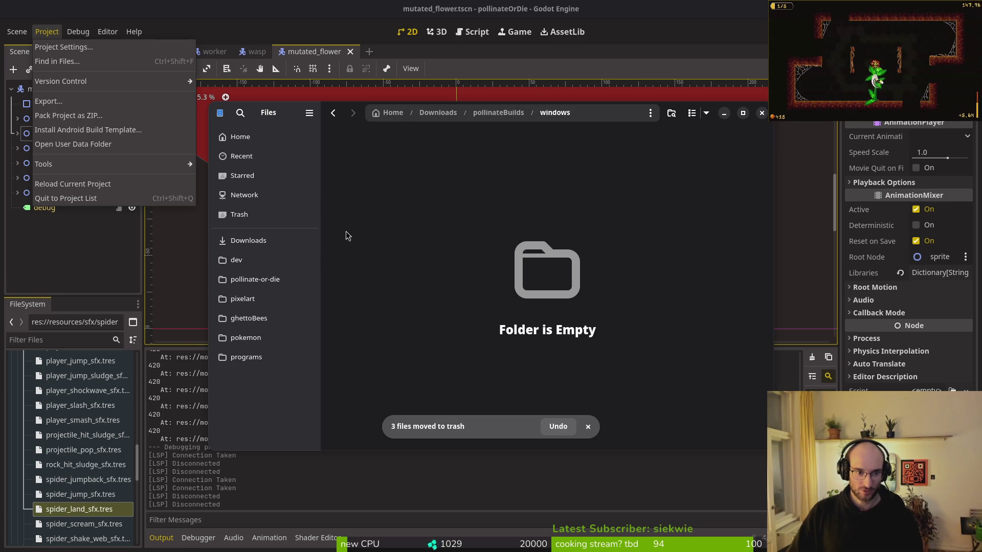
Close Files and open Godot's Export window on the Linux (Runnable) preset.
key(ctrl+w)
click(46, 32)
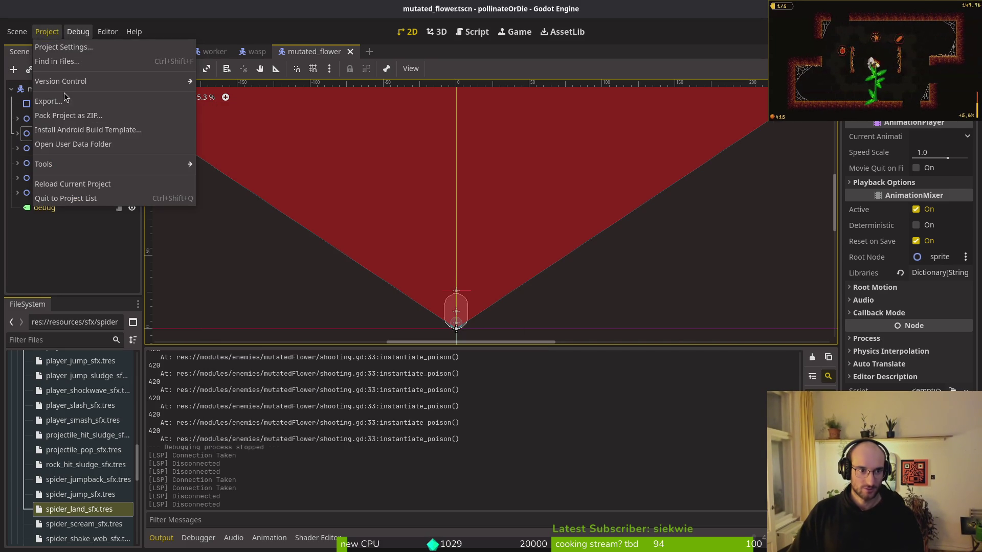
click(51, 100)
click(303, 191)
click(303, 200)
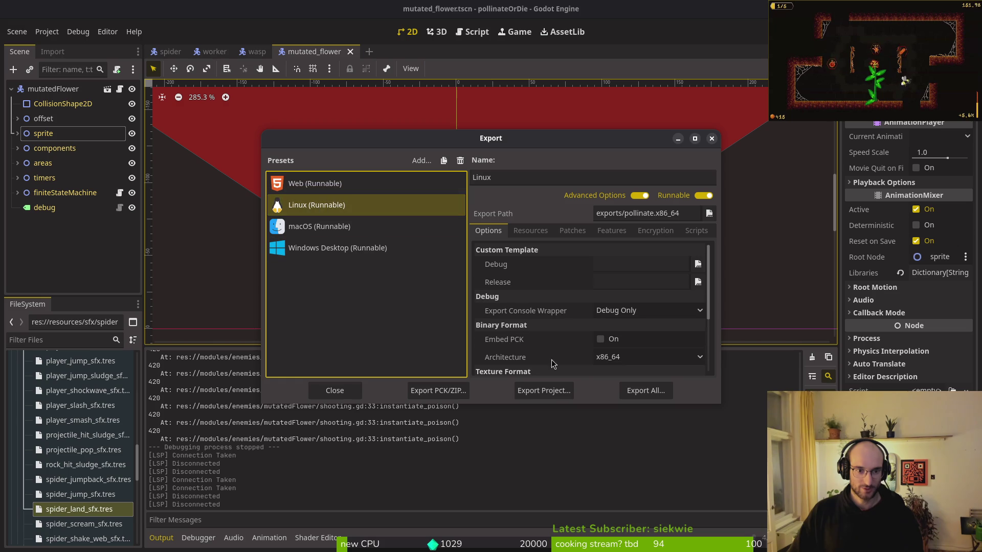
Export the Linux build to exports and copy its three files into pollinateBuilds/linux.
click(549, 394)
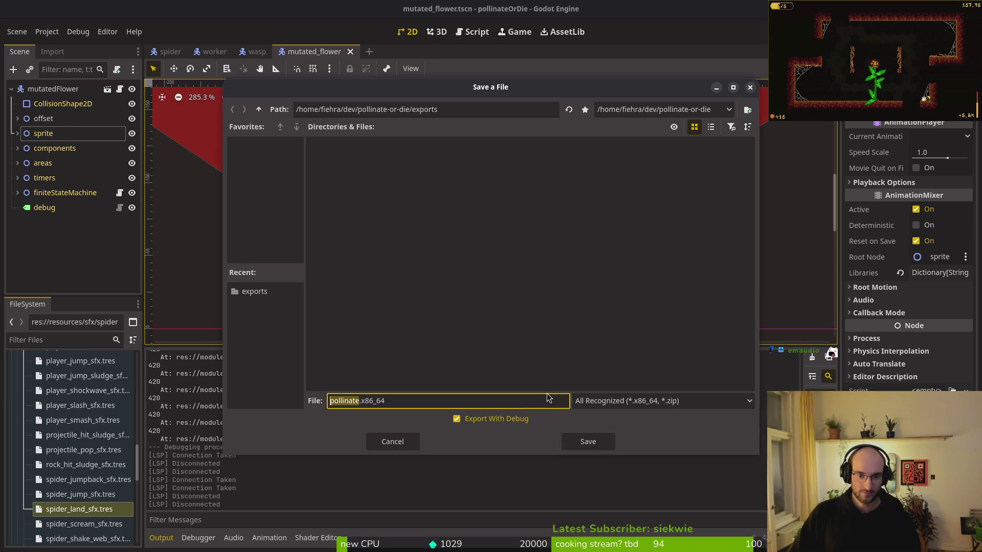
click(610, 436)
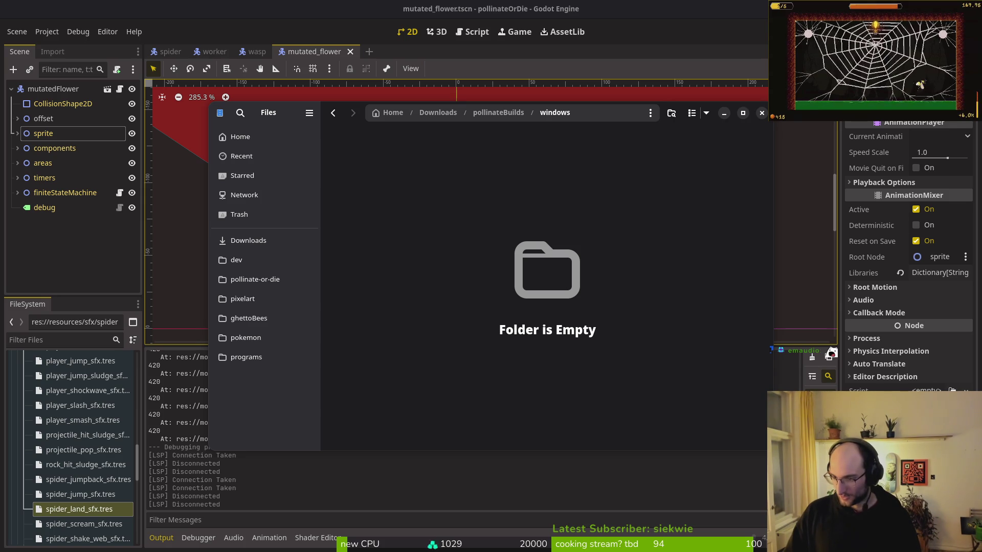
click(289, 262)
click(259, 282)
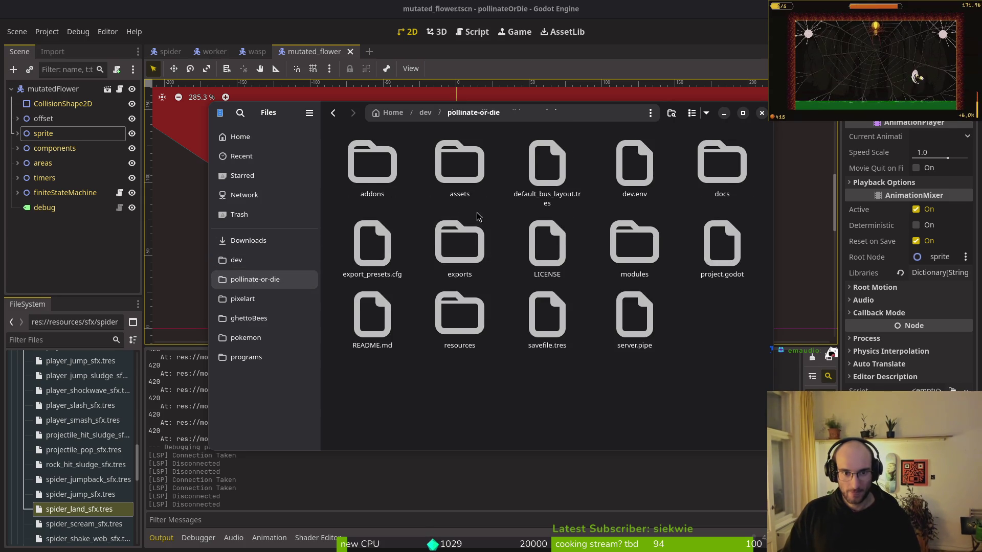
double_click(459, 238)
key(ctrl+a)
click(262, 241)
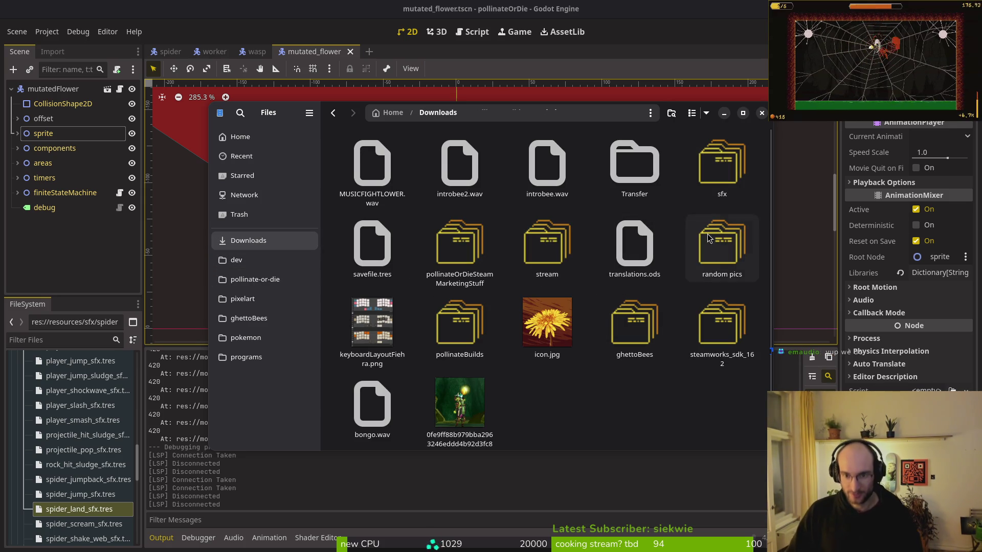
double_click(459, 323)
key(Return)
Export the macOS preset build from Godot.
key(alt+Tab)
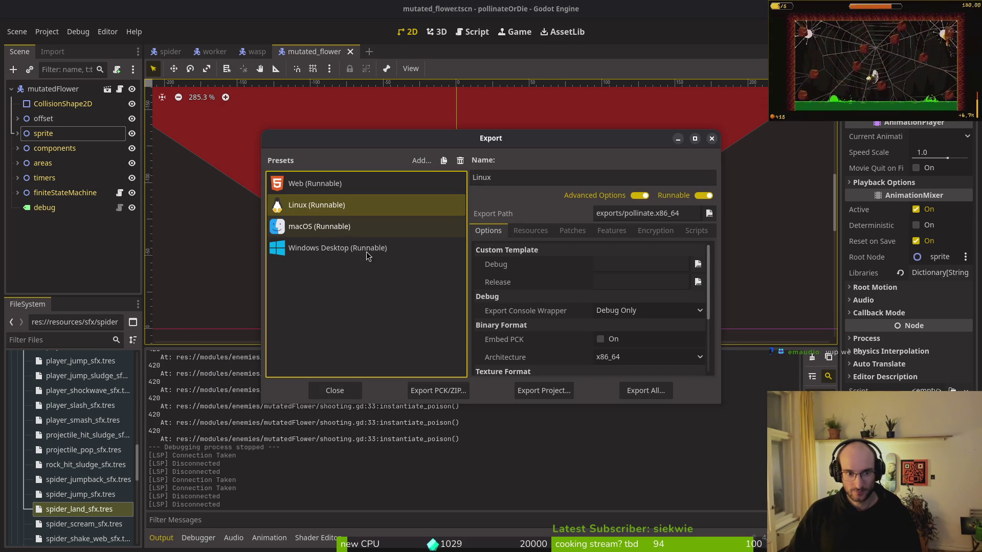
key(Down)
click(531, 395)
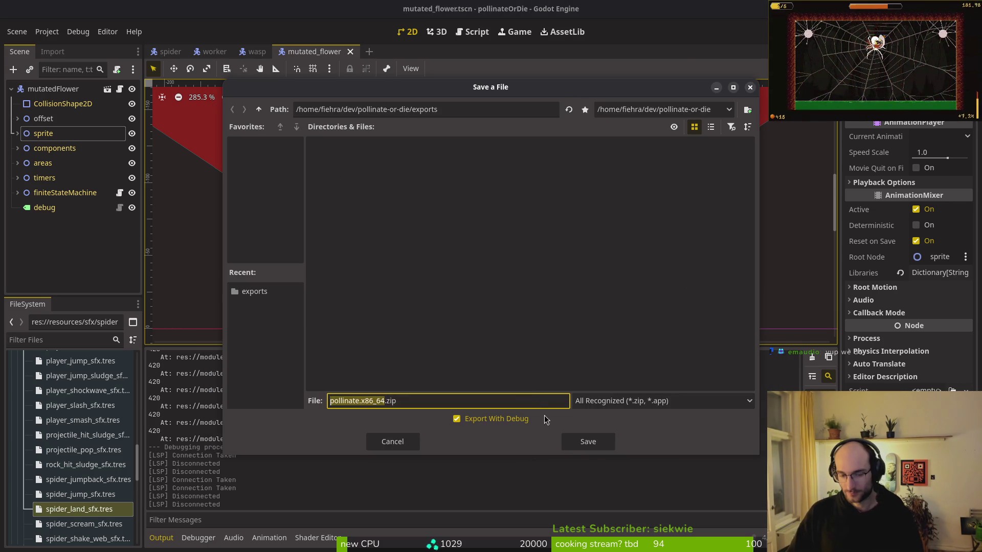
click(568, 444)
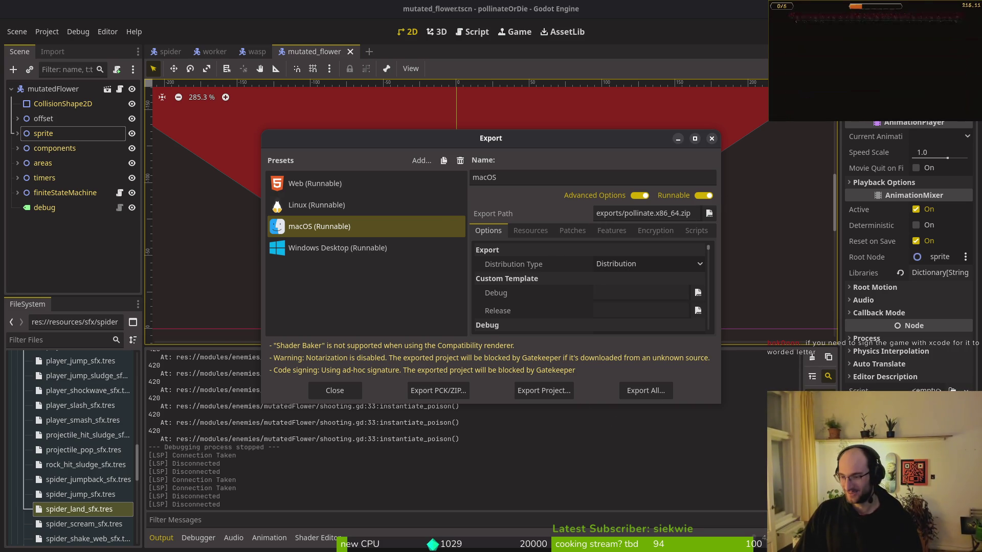
Move the exported macOS zip from exports into pollinateBuilds/mac.
key(alt+Up)
click(255, 279)
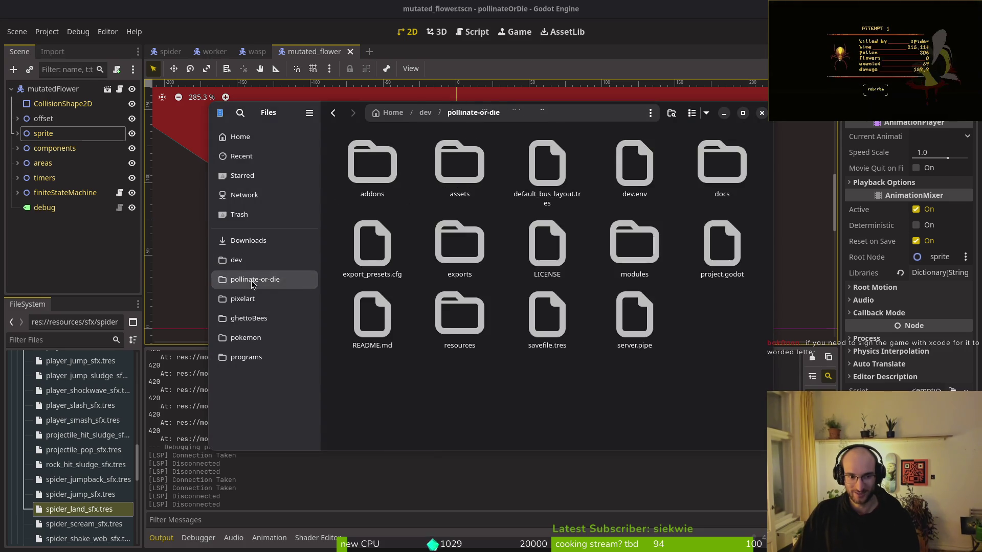
double_click(459, 243)
click(392, 148)
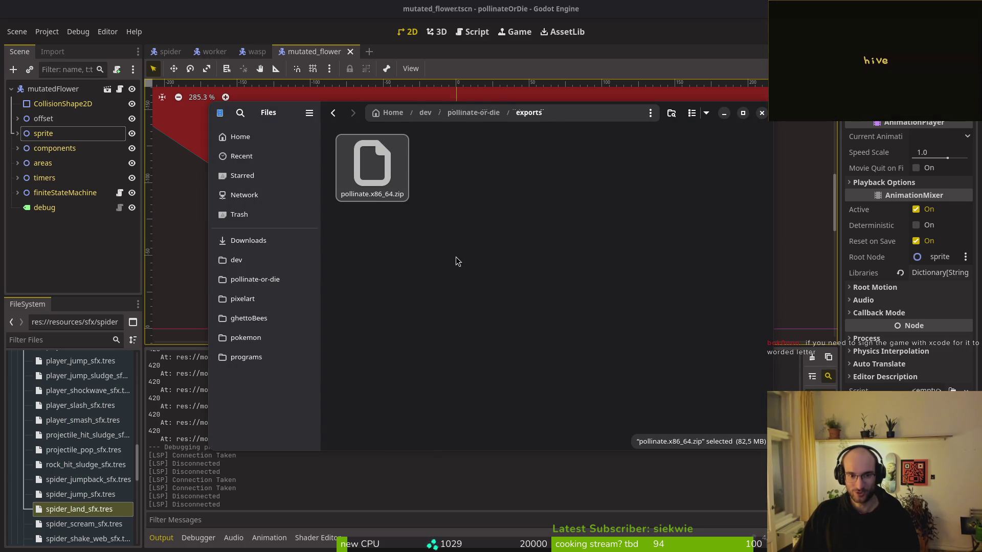
key(ctrl+x)
click(249, 240)
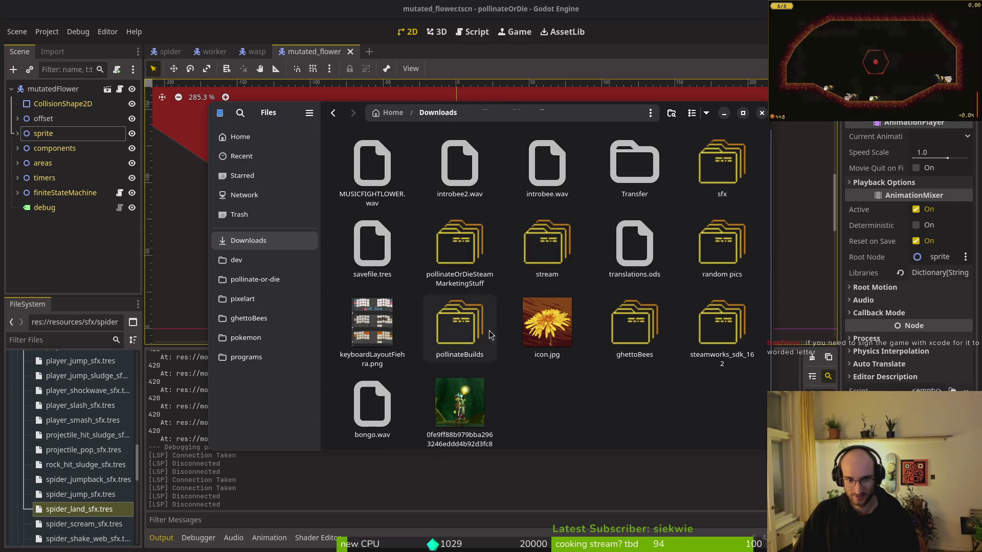
double_click(459, 319)
double_click(448, 184)
key(ctrl+v)
Export the Windows Desktop preset as pollinate.exe, dismissing the warnings result.
key(alt+Tab)
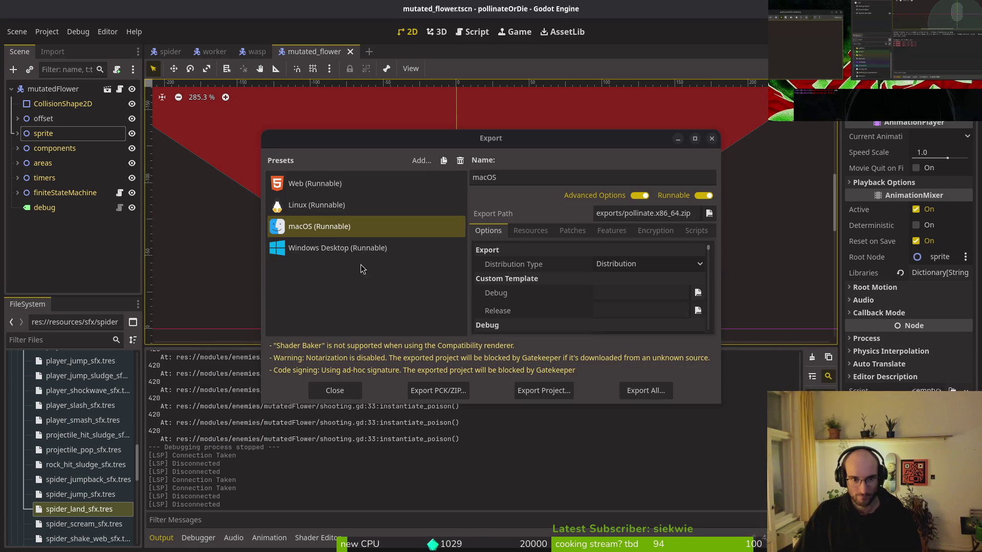
click(543, 390)
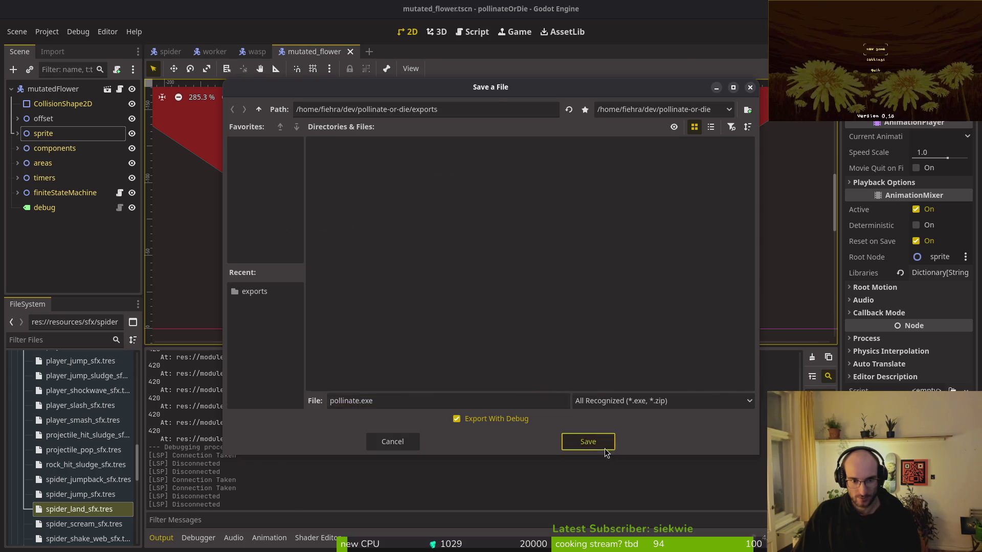
click(585, 442)
click(490, 399)
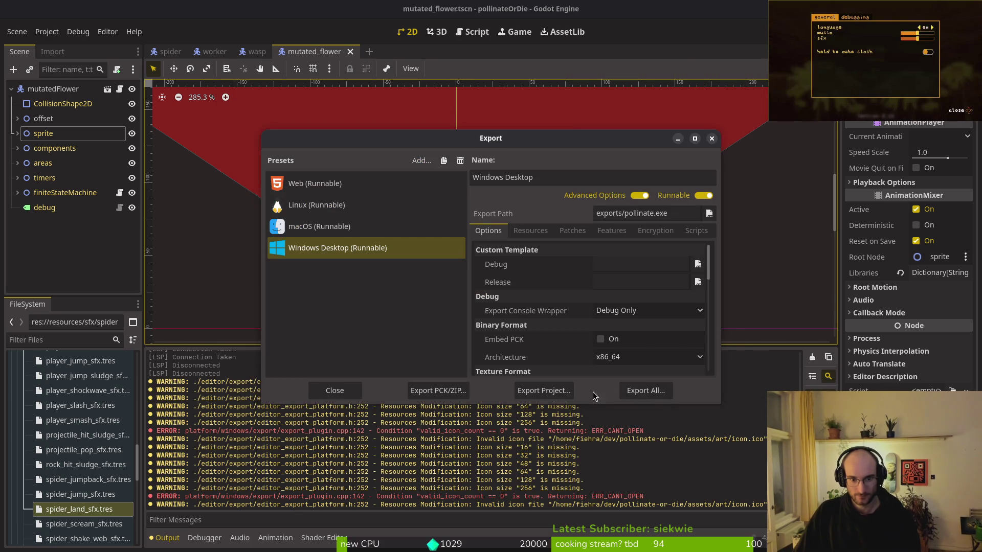
Move the three Windows export files from exports into pollinateBuilds/windows.
key(alt+Tab)
click(254, 279)
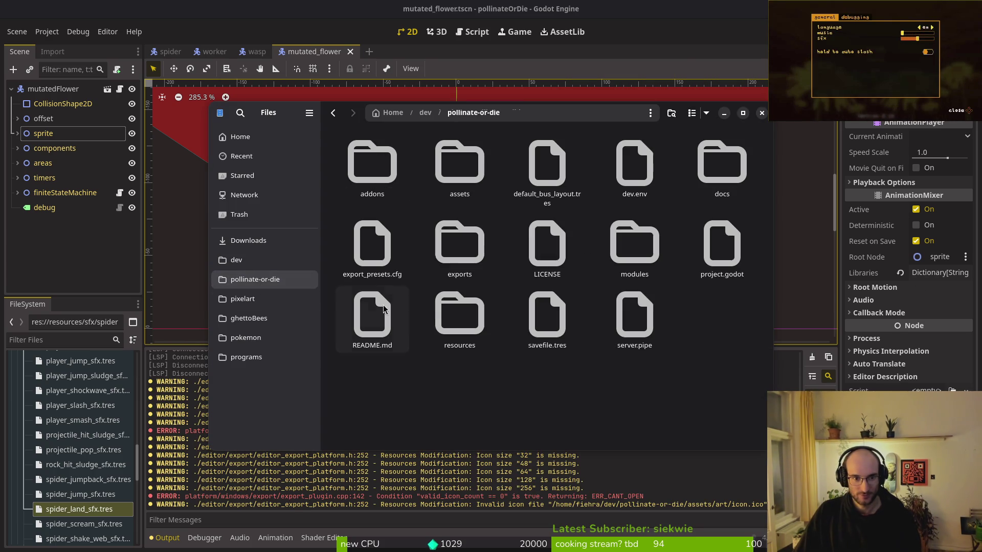
double_click(460, 255)
key(ctrl+a)
key(ctrl+x)
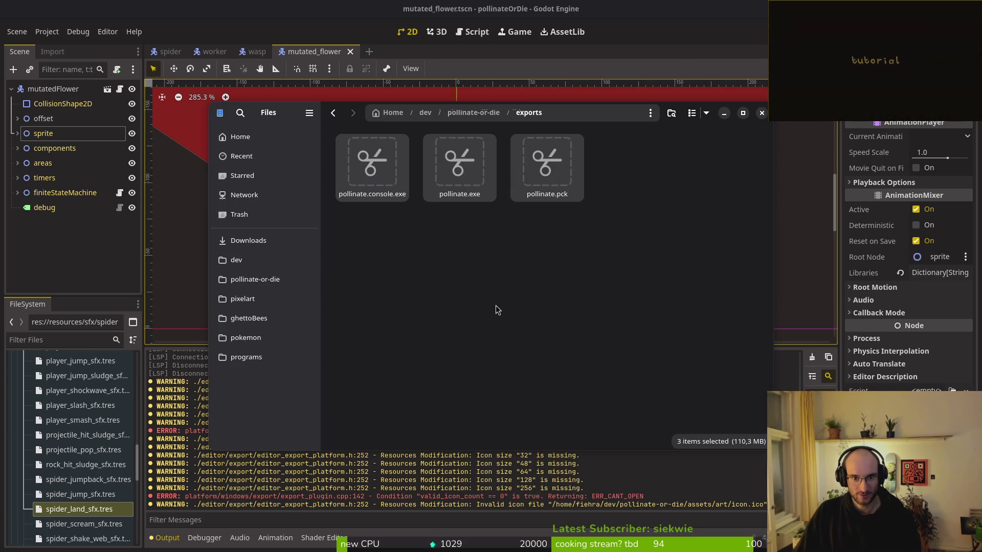
click(248, 240)
double_click(450, 315)
double_click(547, 163)
key(ctrl+v)
key(alt+Tab)
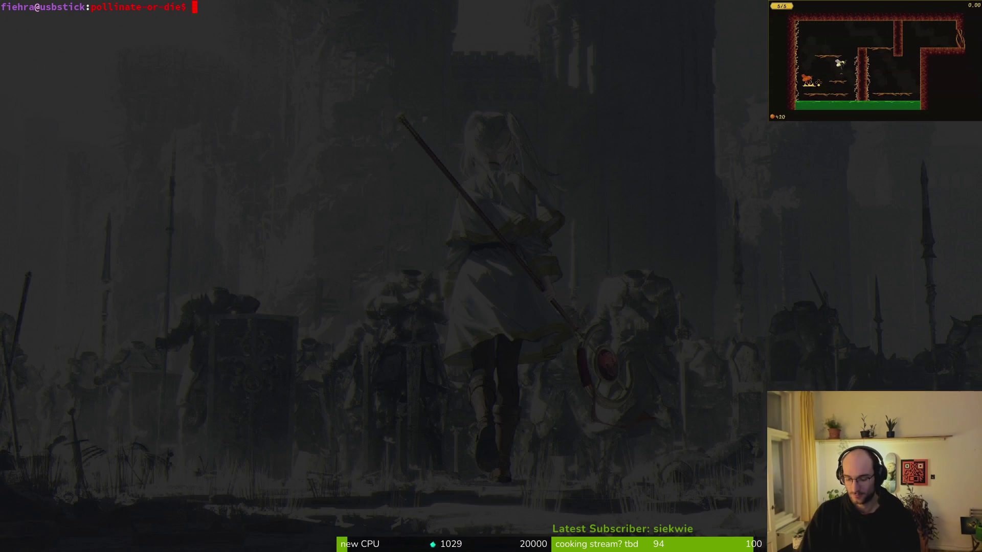
key(super)
key(super)
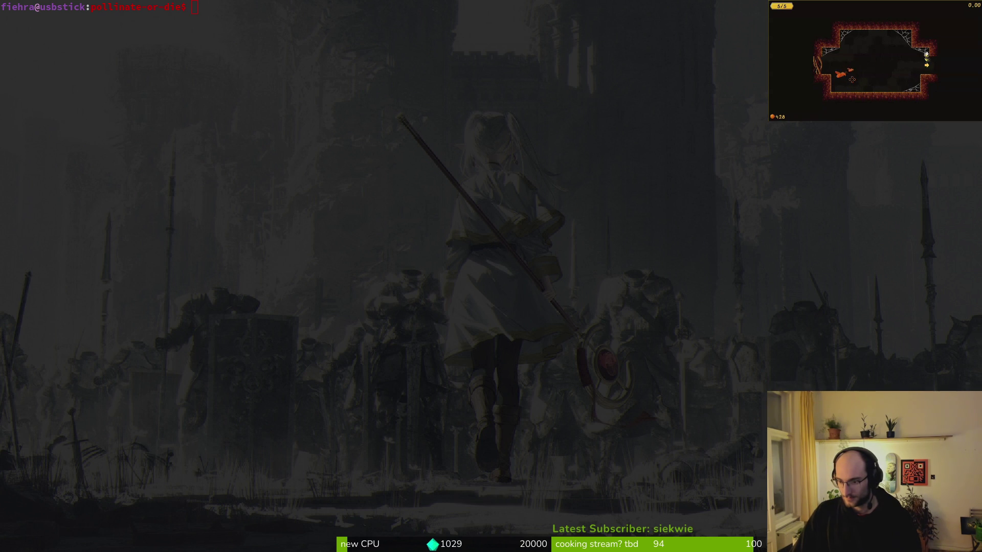
click(454, 276)
Erase the half-typed terminal command and close Godot's Export dialog.
text(cle)
key(BackSpace)
key(BackSpace)
key(BackSpace)
key(super+2)
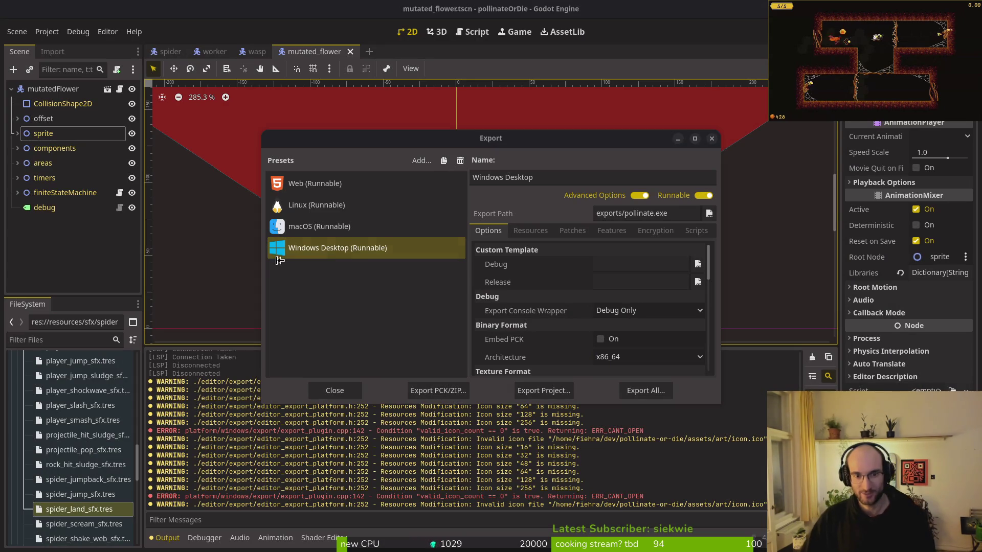
click(712, 139)
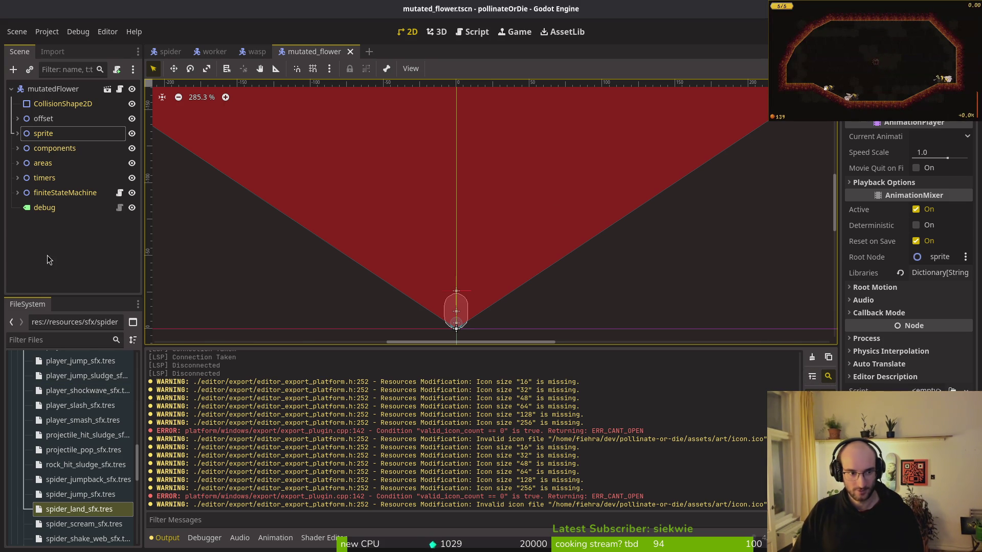
Deselect the node and close the mutated_flower, wasp and worker scene tabs.
click(96, 284)
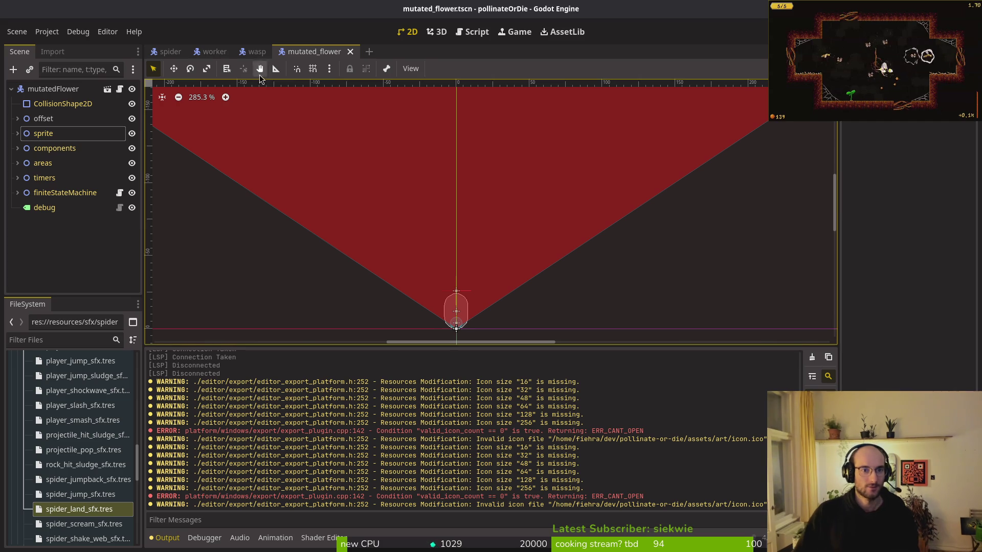
middle_click(335, 51)
middle_click(258, 51)
middle_click(232, 55)
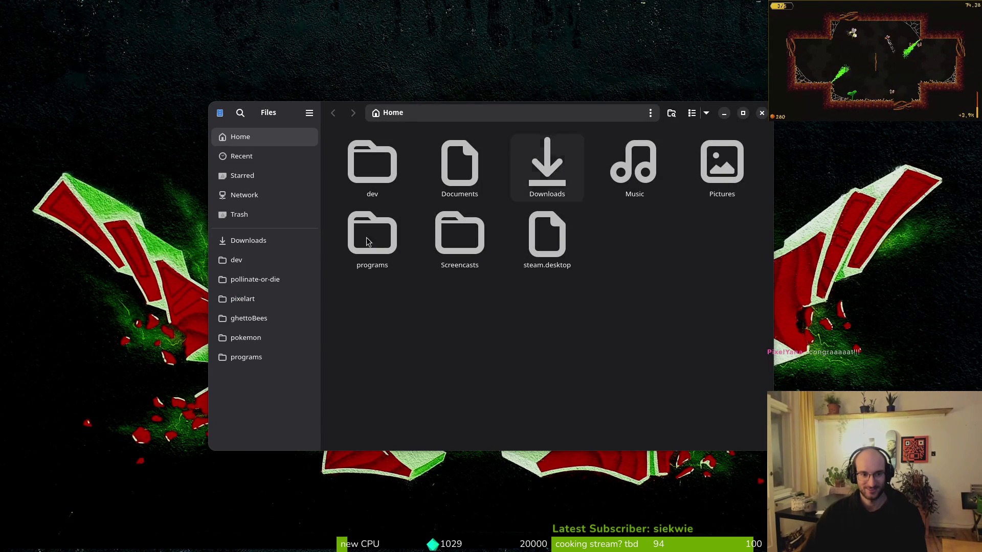
Run pollinate.x86_64 from the Downloads/pollinateBuilds/linux folder.
click(262, 279)
click(248, 240)
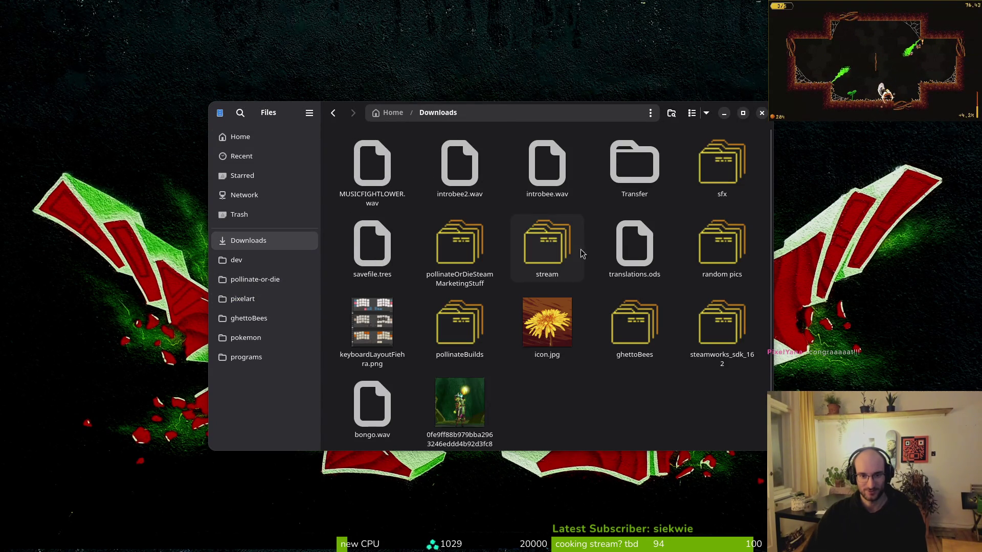
double_click(460, 322)
double_click(372, 163)
double_click(547, 163)
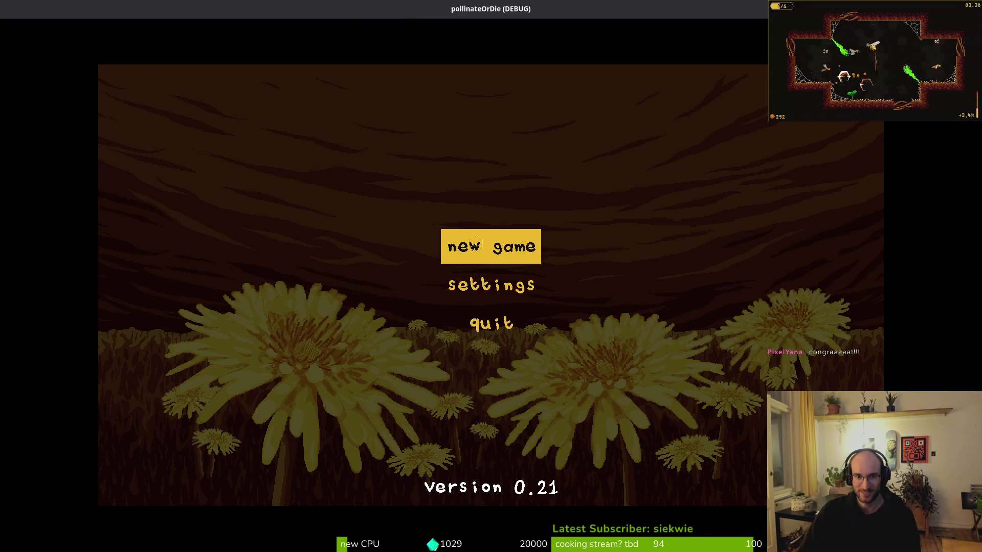
Play a new game briefly, return to the main menu, then quit the game and close Files.
click(476, 244)
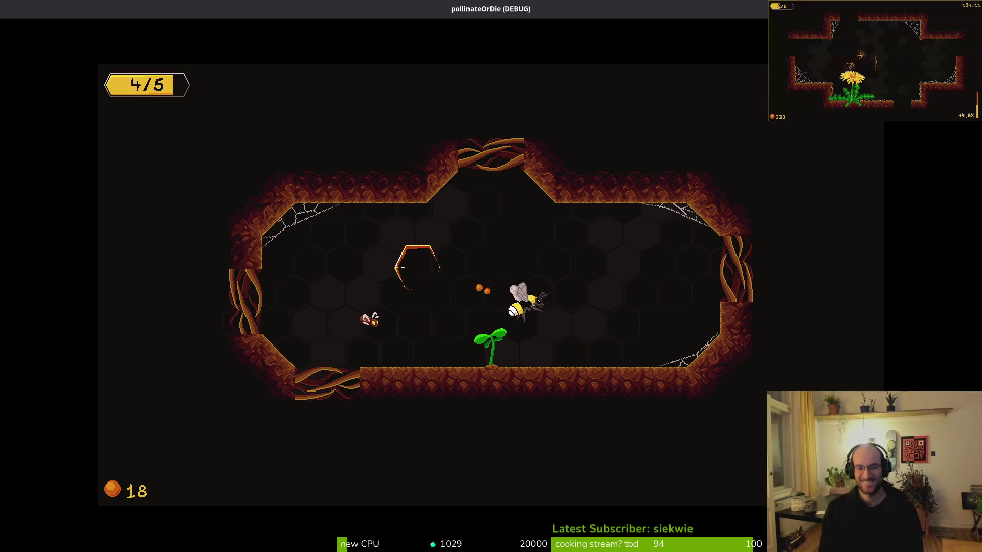
key(Escape)
key(Down)
key(Down)
key(Down)
key(Return)
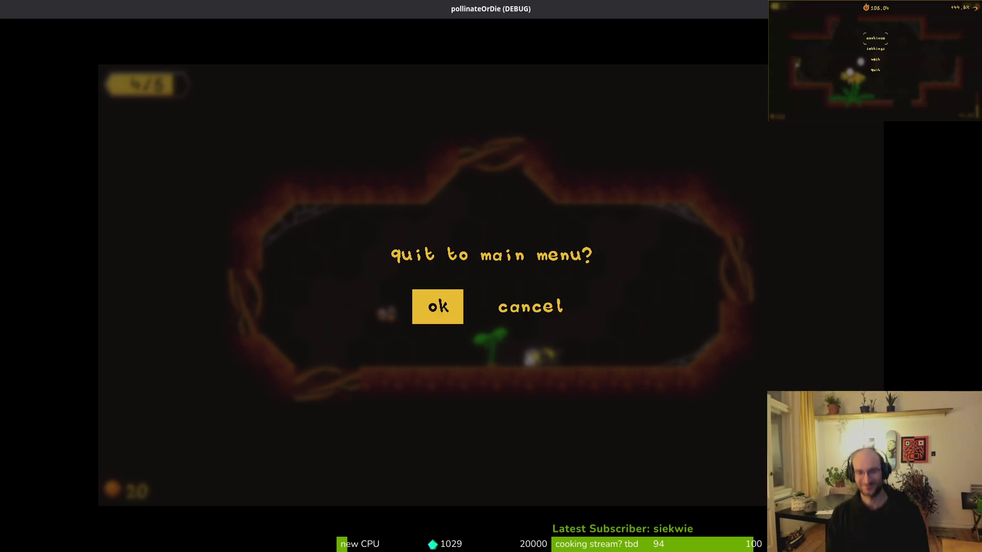
key(Return)
key(Down)
key(Down)
key(Up)
key(Up)
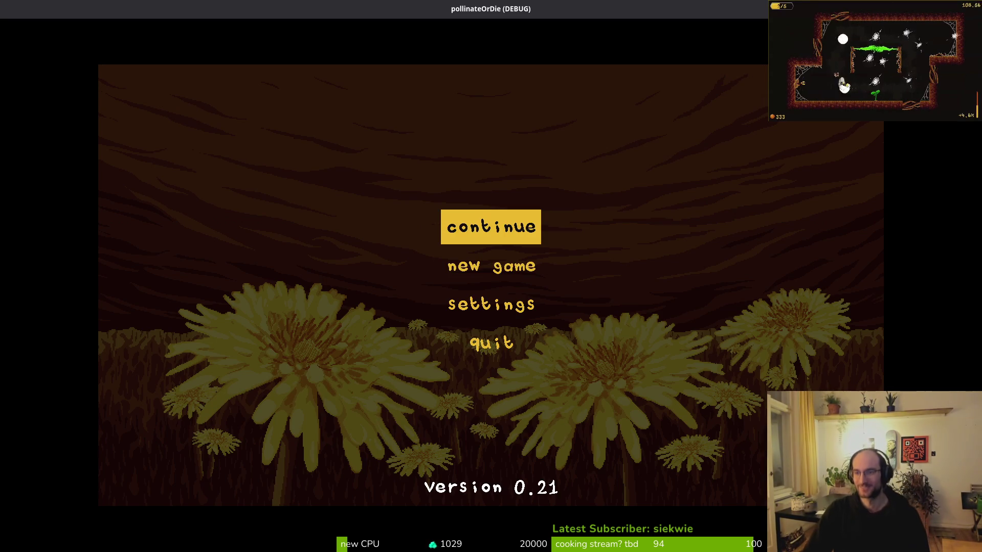
key(alt+F4)
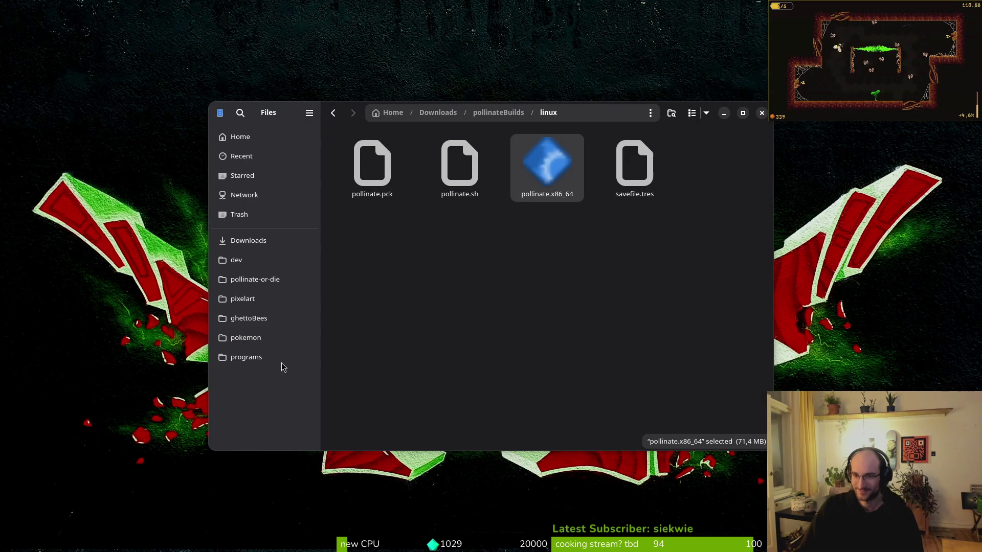
click(759, 112)
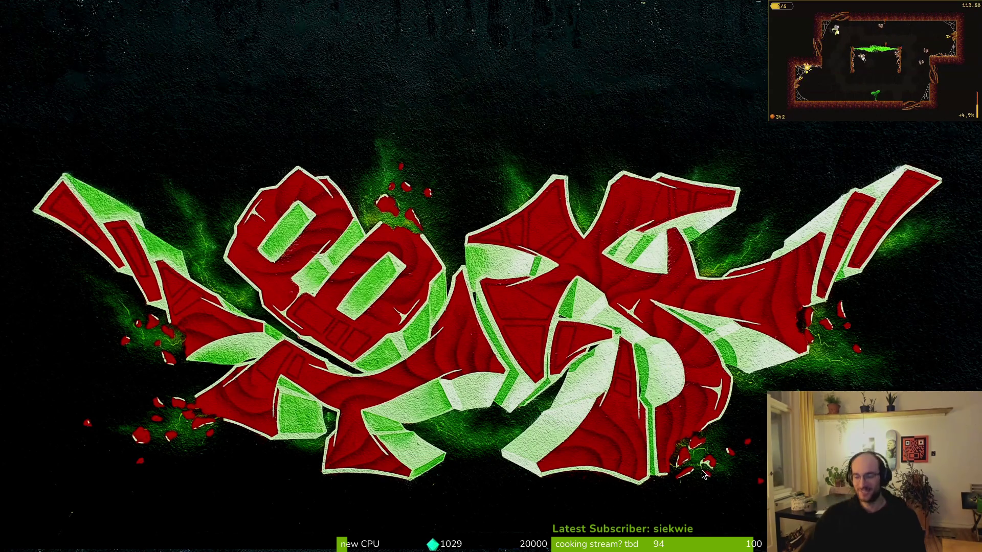
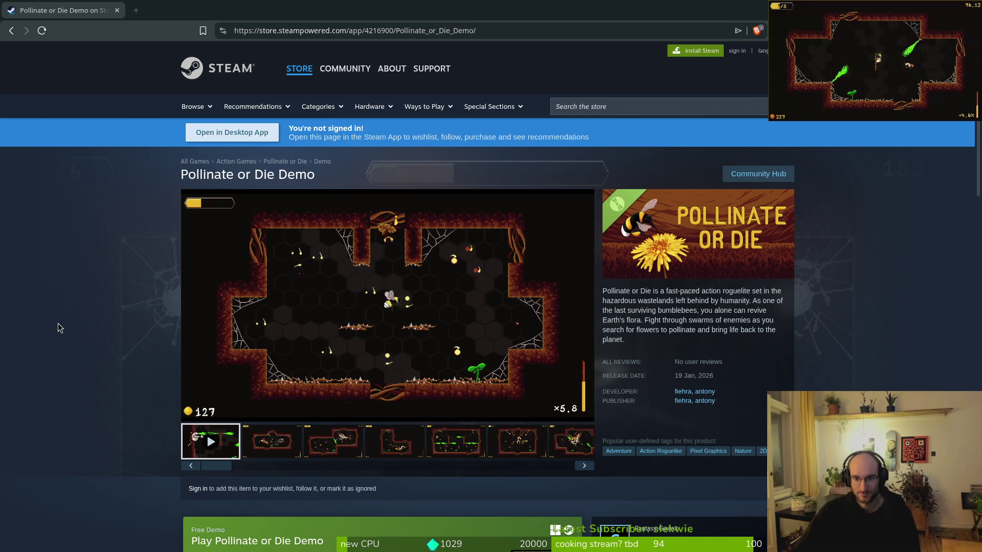
Cycle through the open browser windows to reach the portal animation issue #543.
scroll(82, 307, down, 3)
scroll(80, 311, down, 3)
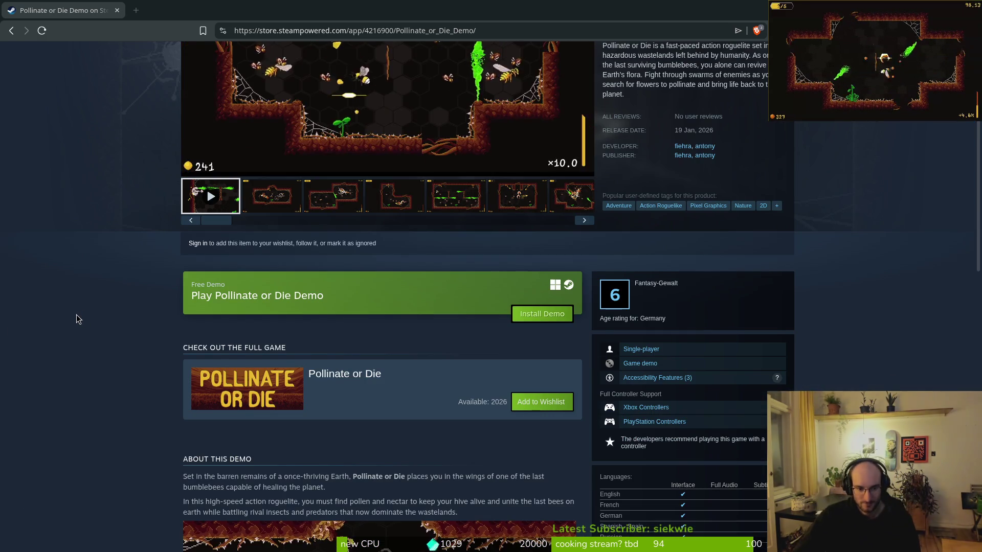
scroll(78, 315, down, 4)
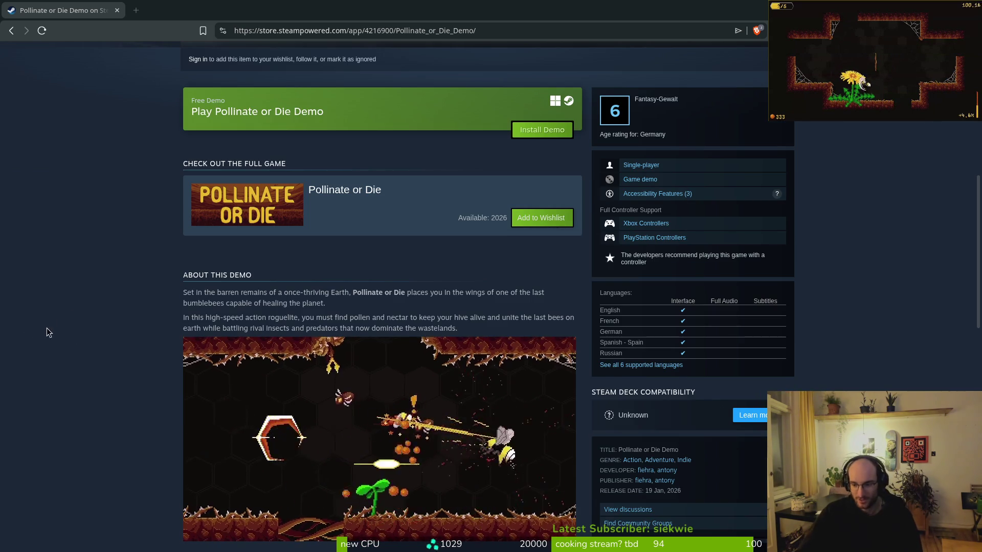
scroll(47, 327, up, 10)
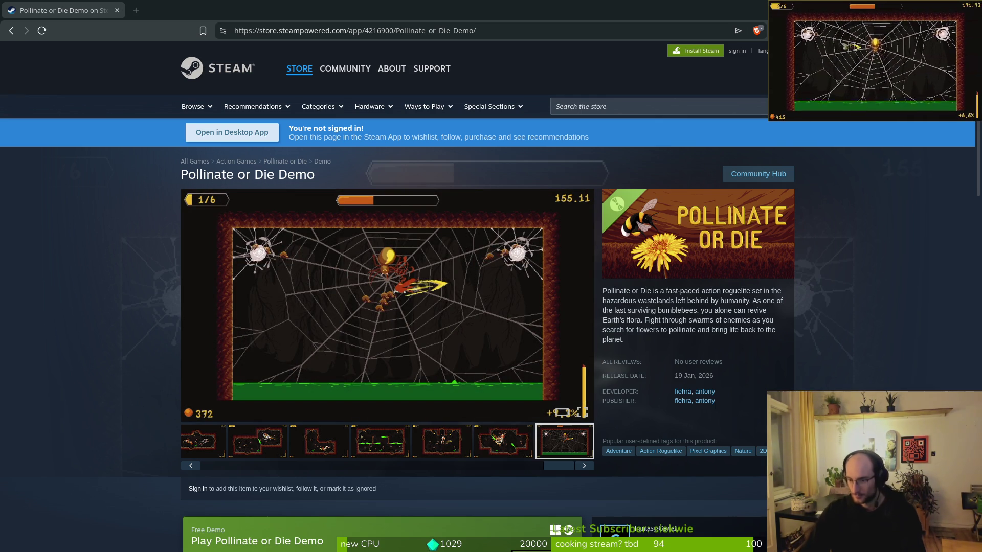
key(alt+Tab)
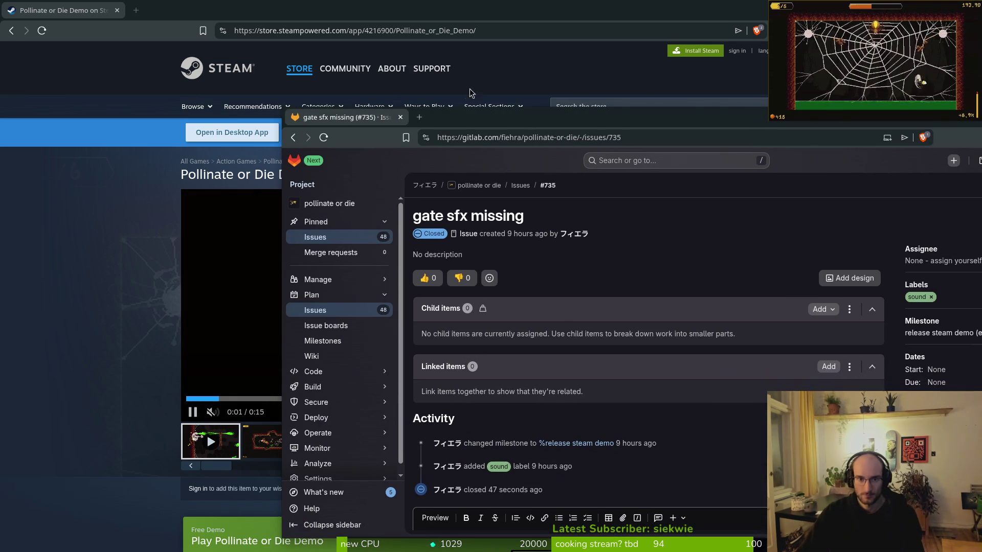
key(alt+Tab)
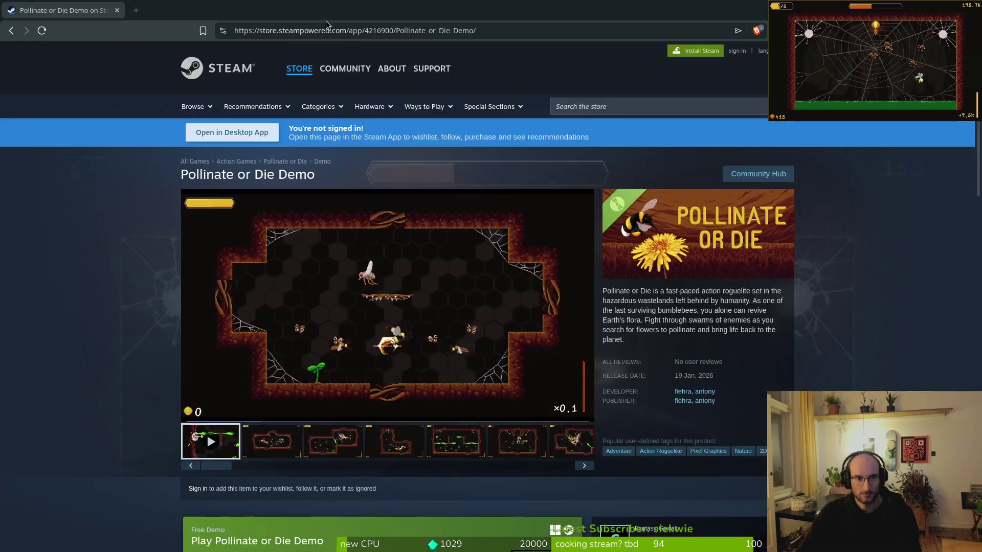
key(alt+Tab)
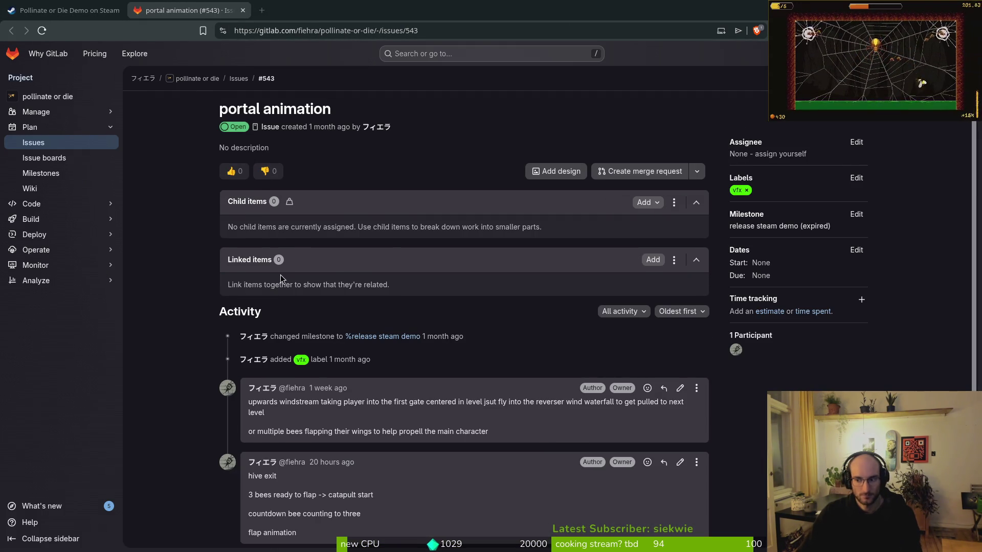
Close the gate sfx missing issue #735 window and reload issue #543.
key(alt+Tab)
scroll(314, 462, down, 3)
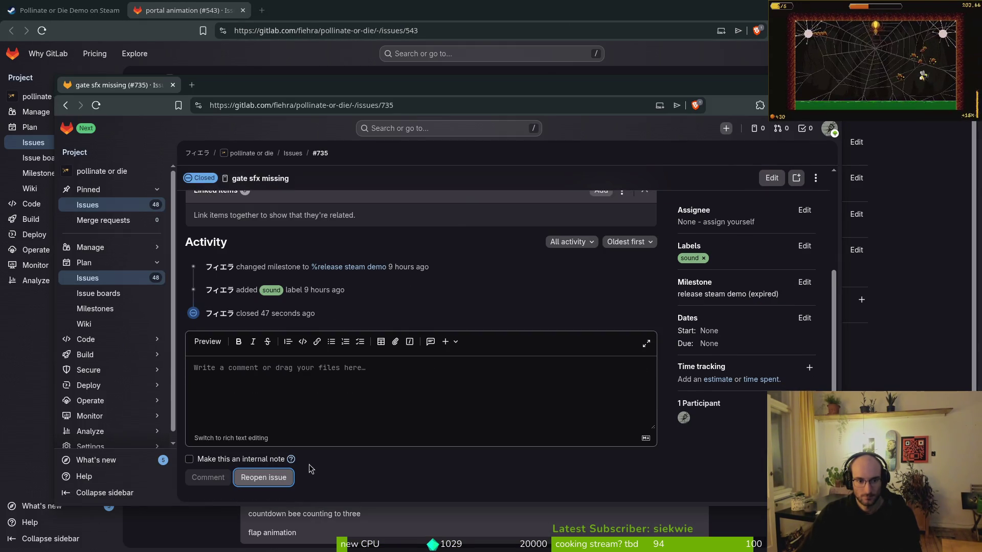
key(alt+Tab)
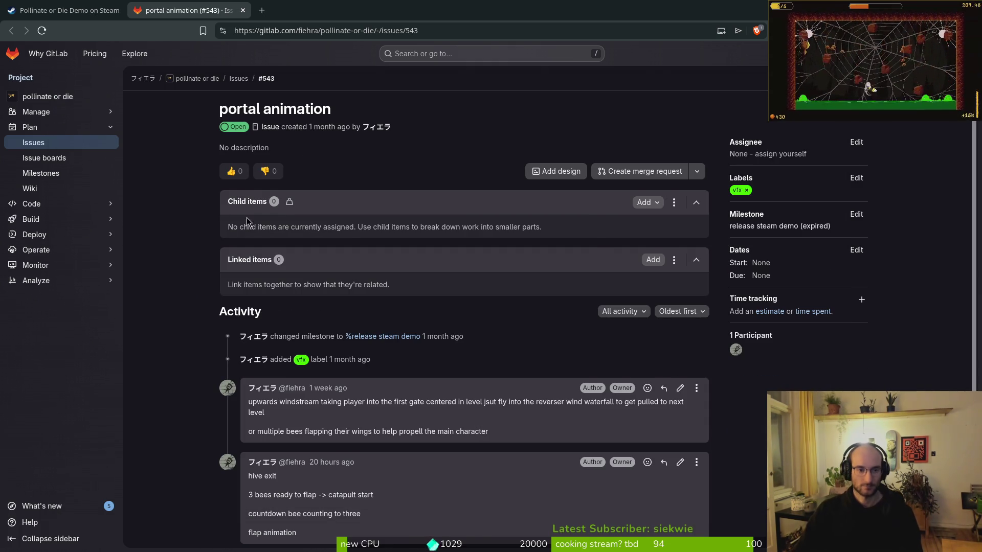
scroll(351, 210, down, 1)
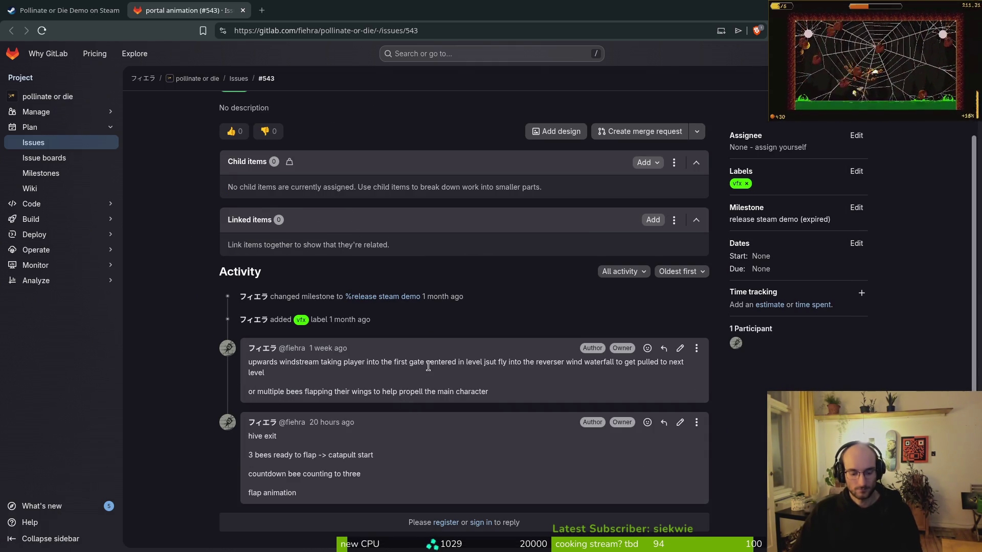
key(F5)
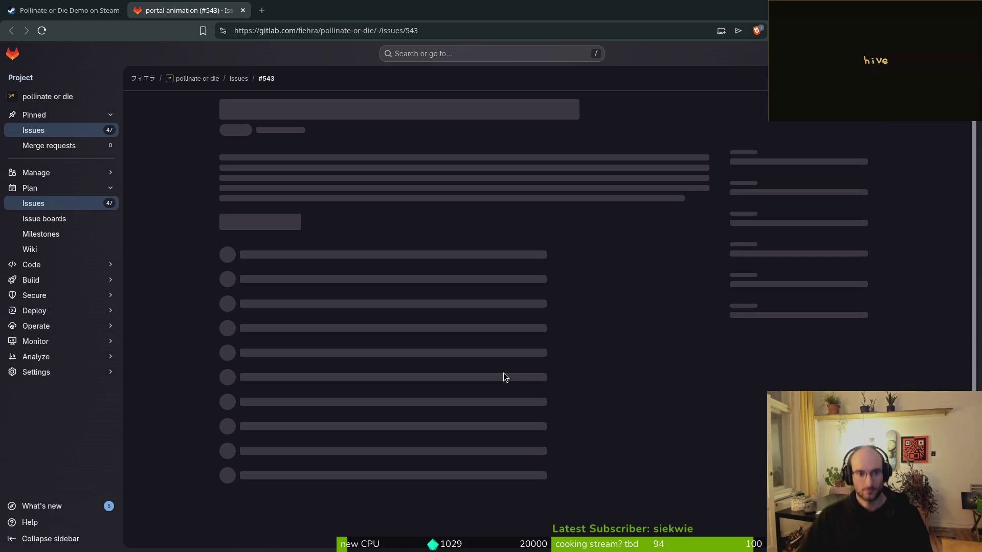
Close portal animation issue #543, then return to the Pollinate or Die Demo store tab.
click(43, 31)
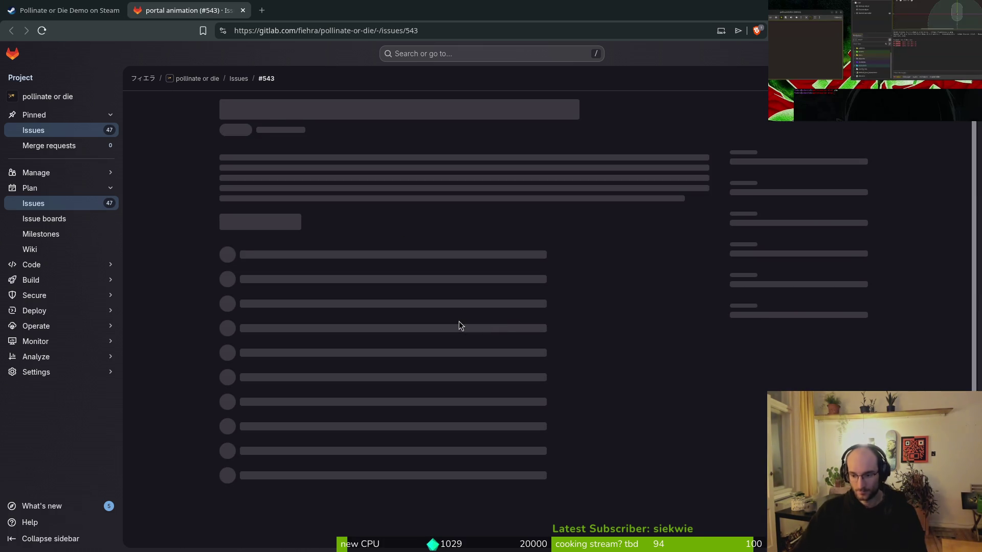
scroll(489, 368, down, 5)
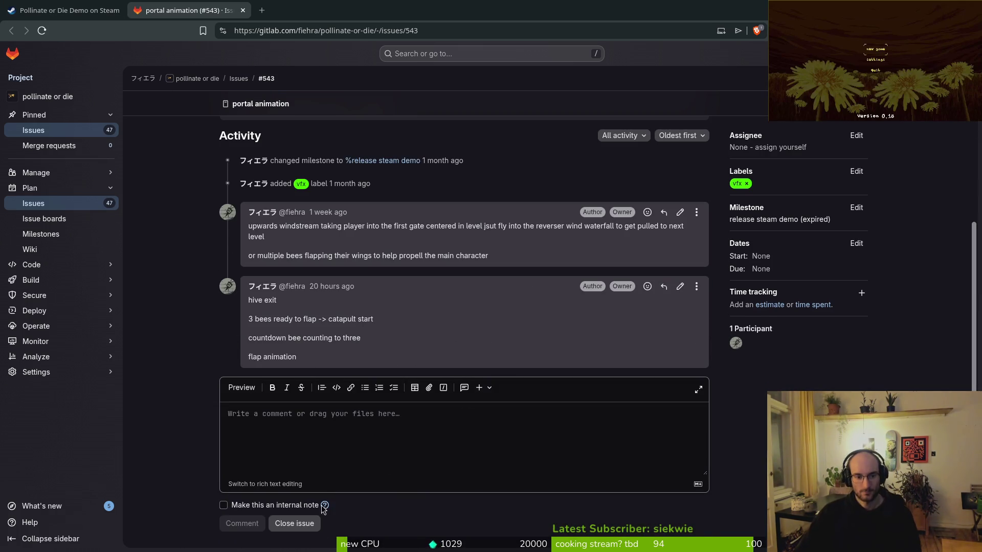
click(300, 523)
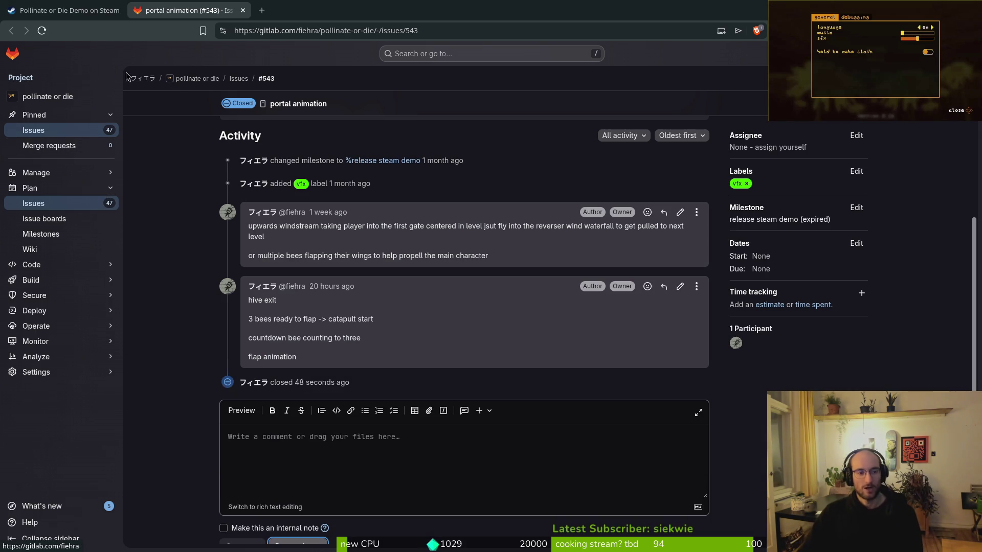
click(72, 9)
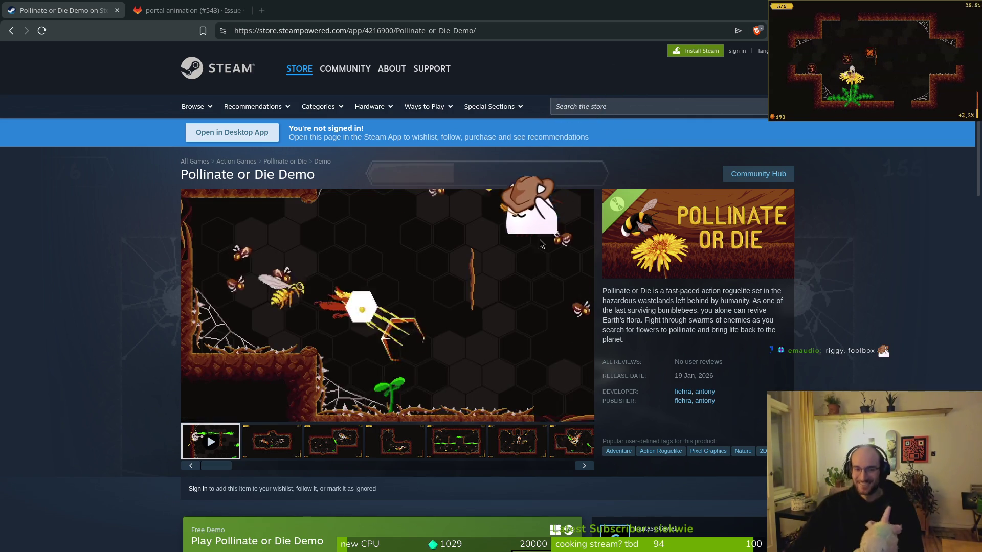
click(192, 7)
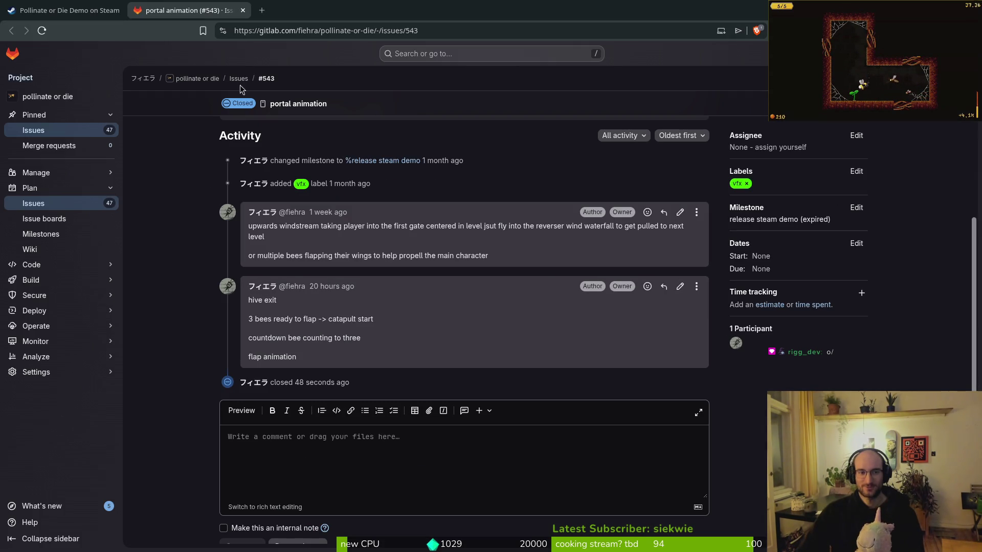
Close the GitLab issue tab and open reddit.com in a new tab.
middle_click(185, 15)
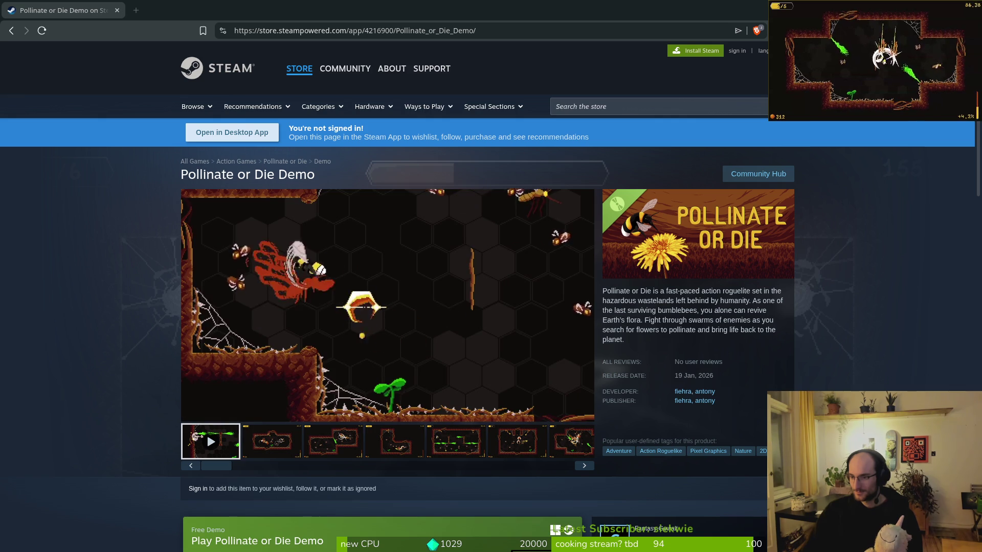
key(ctrl+t)
text(reddit.com)
key(Return)
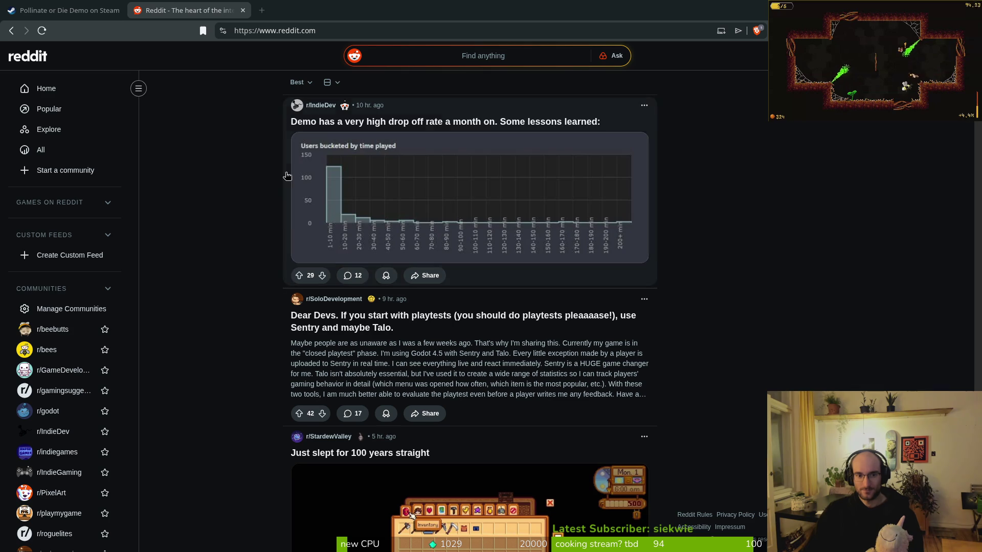
Browse the Reddit home feed, then go to reddit.com/submit to create a post.
scroll(224, 174, down, 8)
scroll(235, 176, up, 8)
scroll(215, 230, down, 8)
scroll(208, 262, down, 1)
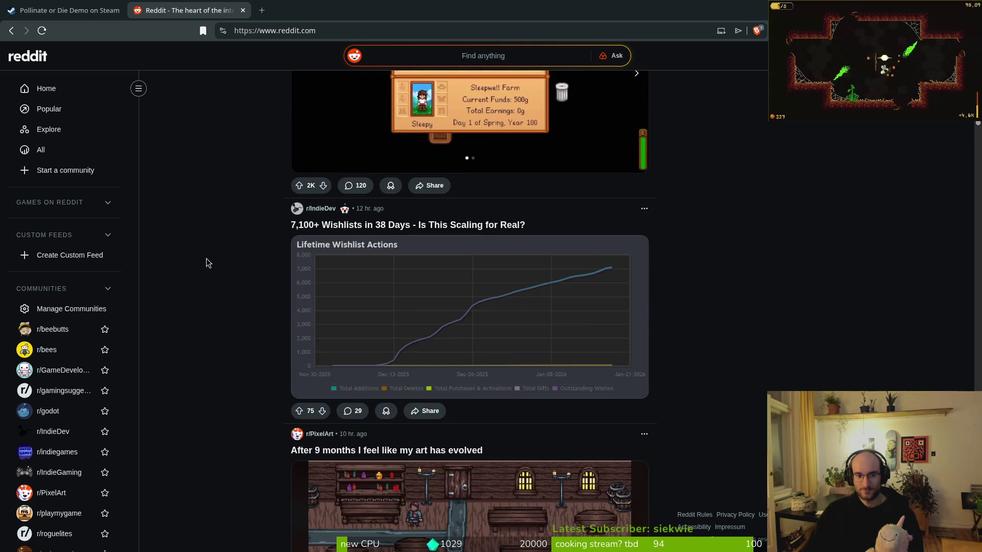
scroll(222, 301, down, 14)
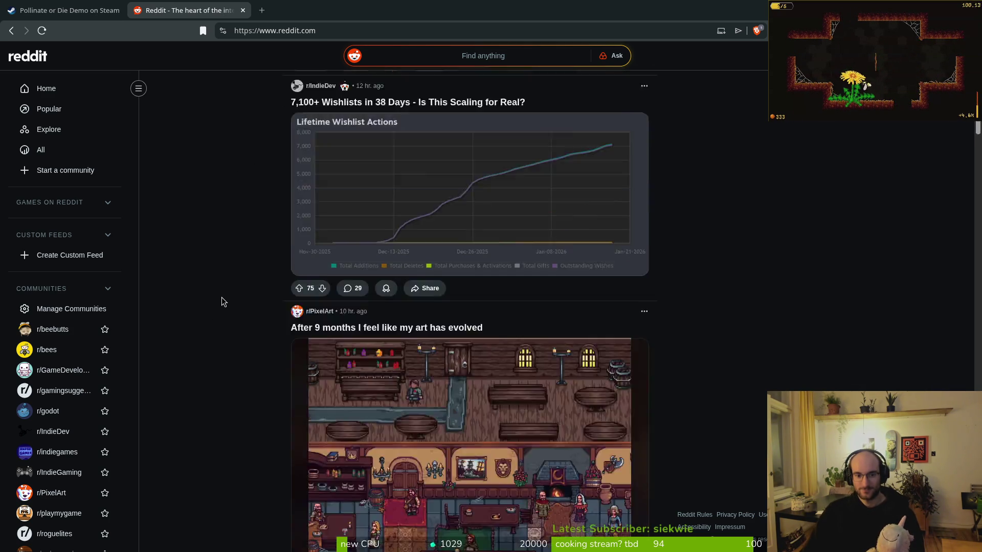
scroll(220, 313, down, 5)
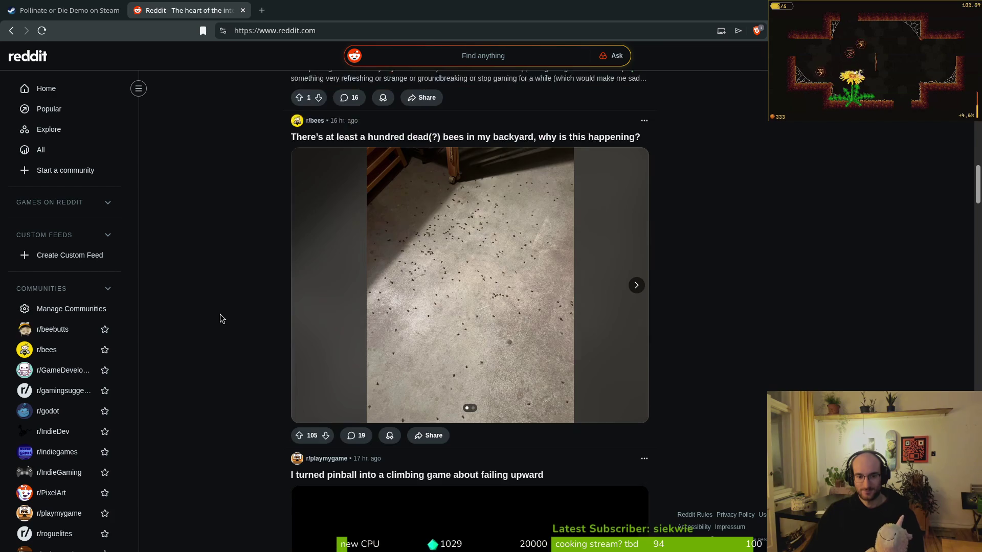
scroll(227, 313, up, 2)
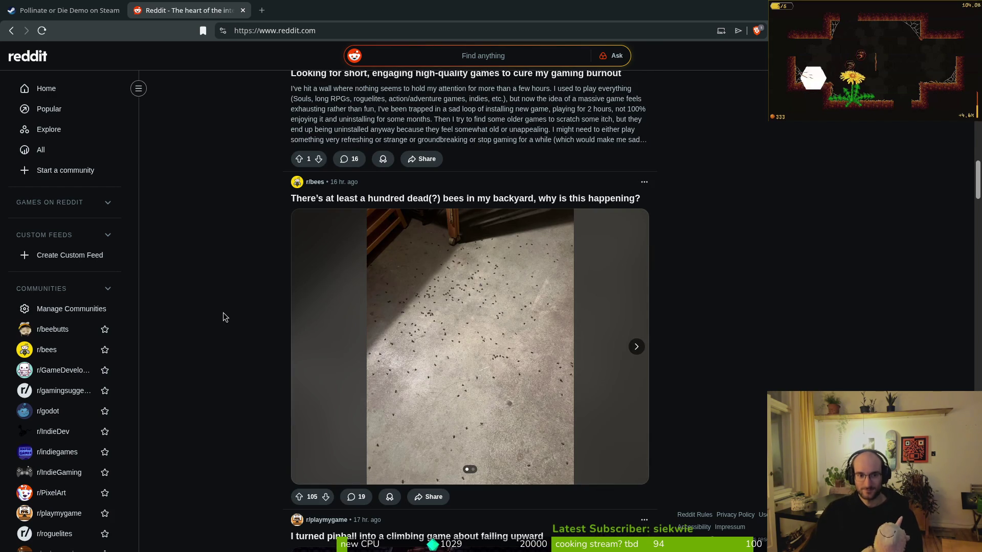
scroll(229, 309, down, 3)
scroll(228, 312, up, 3)
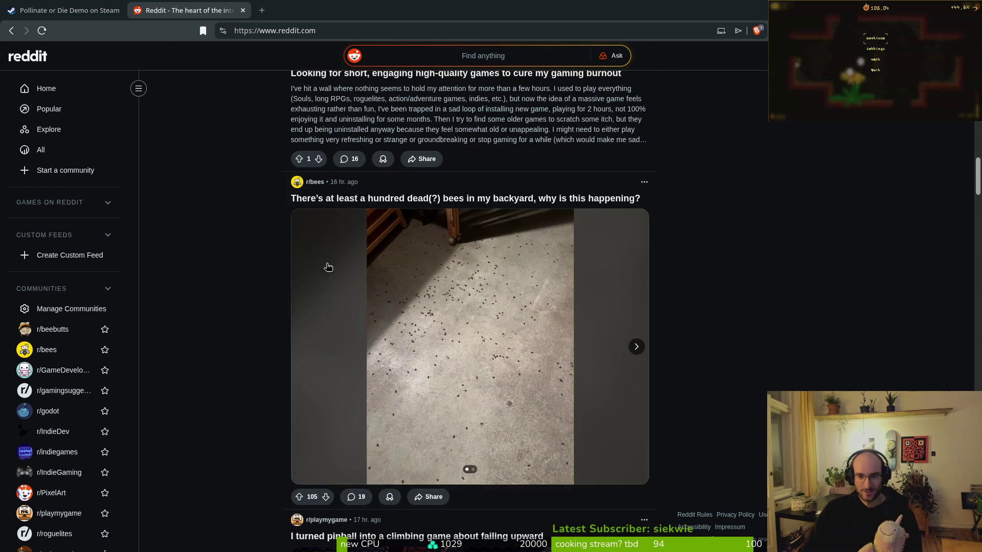
text(/submit)
key(Return)
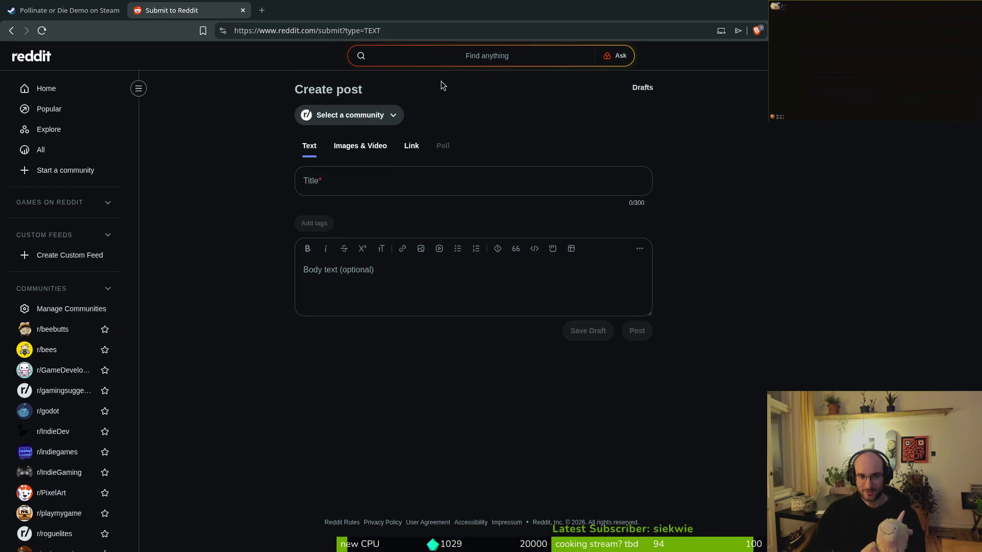
Open and scroll the community list, then dismiss it without choosing a community.
click(364, 117)
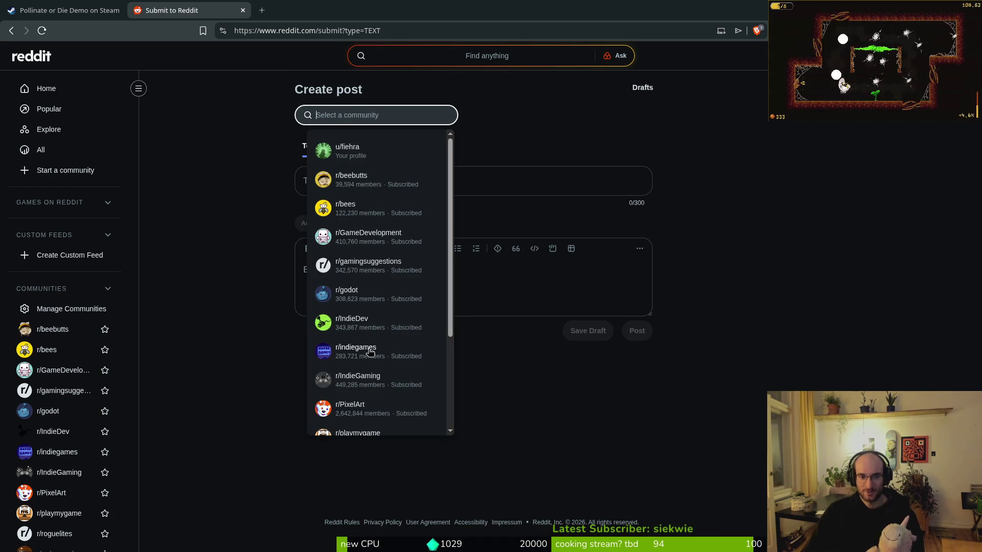
scroll(370, 295, down, 2)
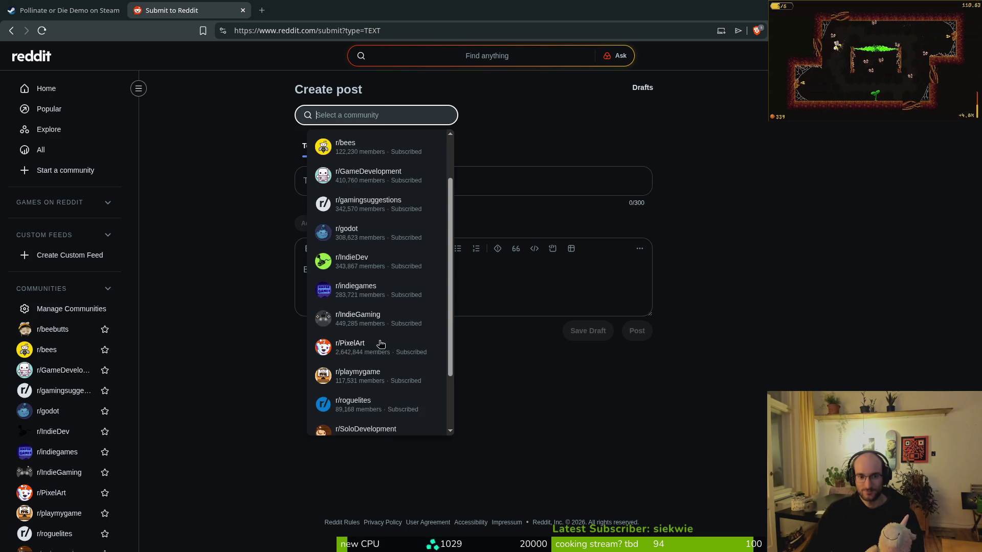
scroll(377, 351, down, 2)
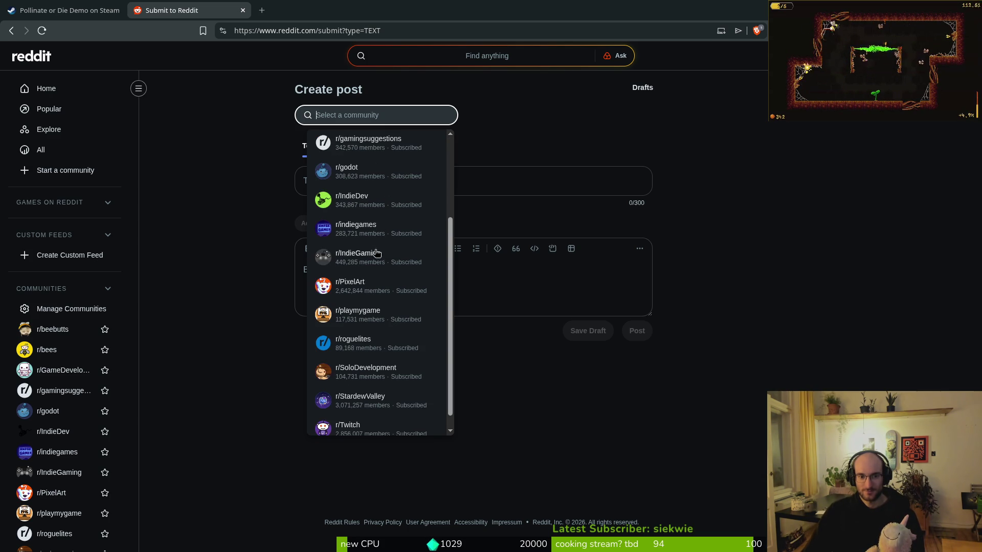
scroll(377, 266, up, 4)
scroll(378, 307, down, 4)
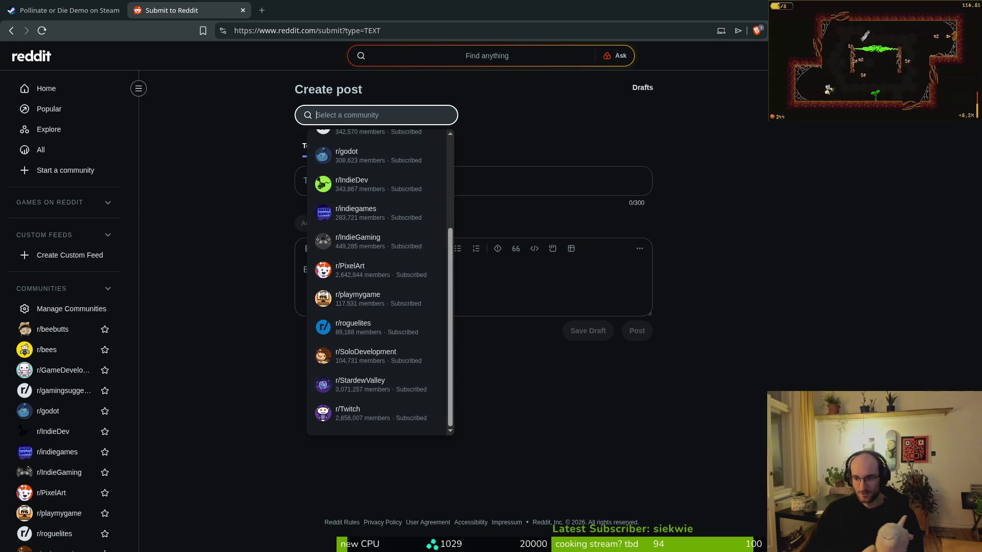
key(Escape)
click(344, 179)
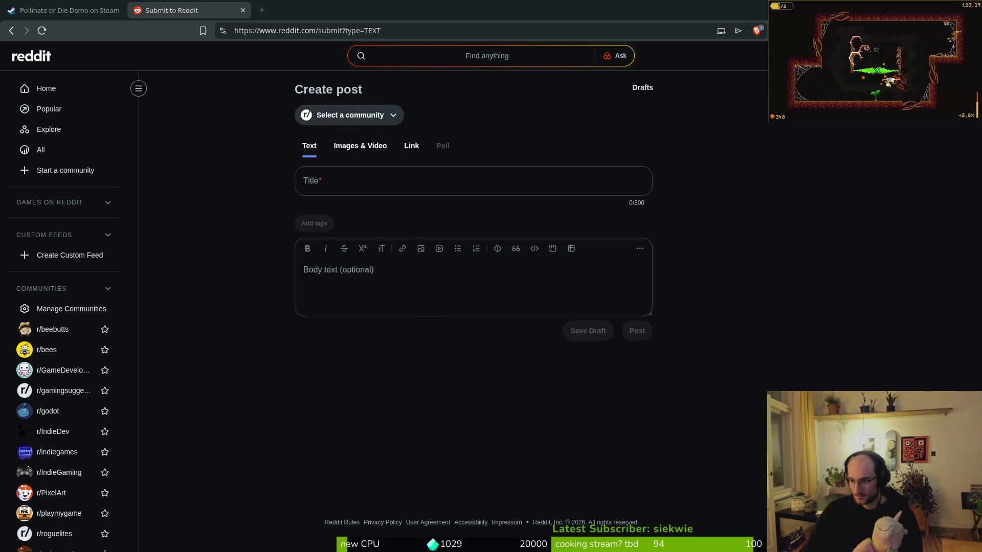
key(super+Down)
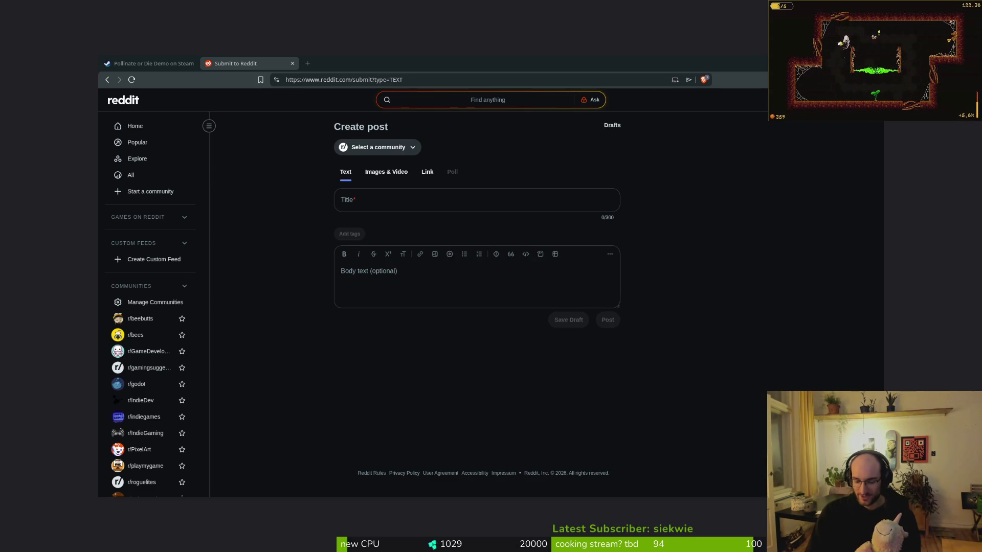
key(super+Up)
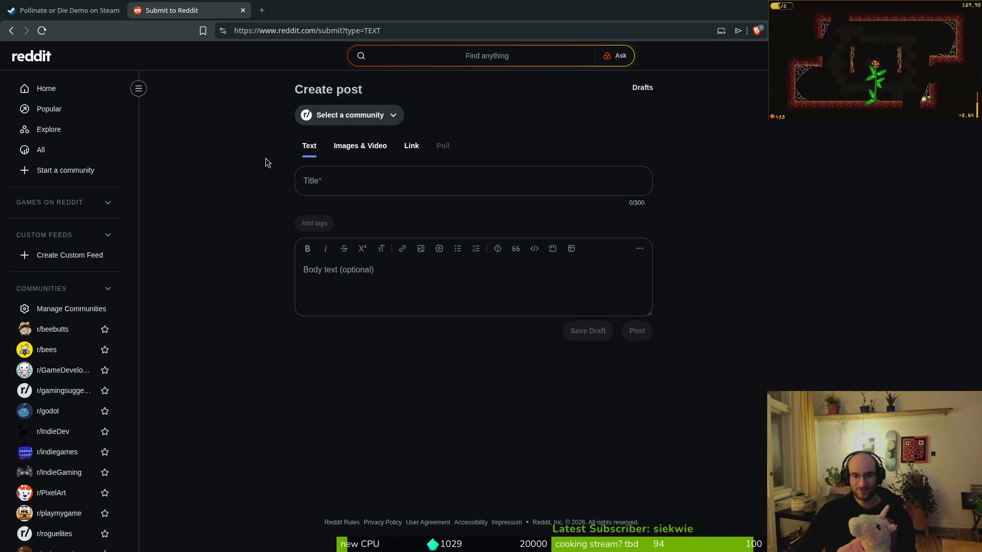
Close the Submit to Reddit and Steam tabs, then start a fresh post at reddit.com/submit.
click(342, 179)
key(super+Down)
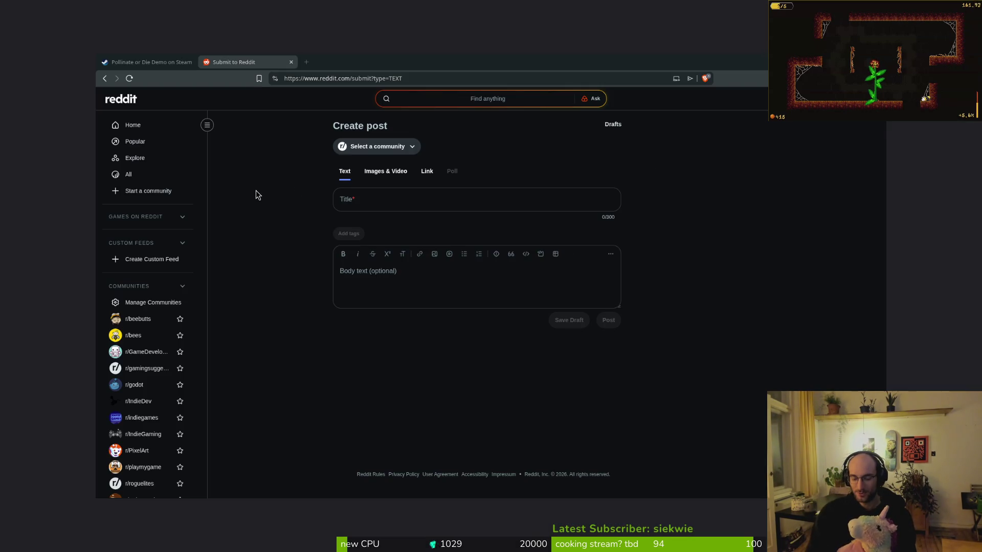
key(super+Up)
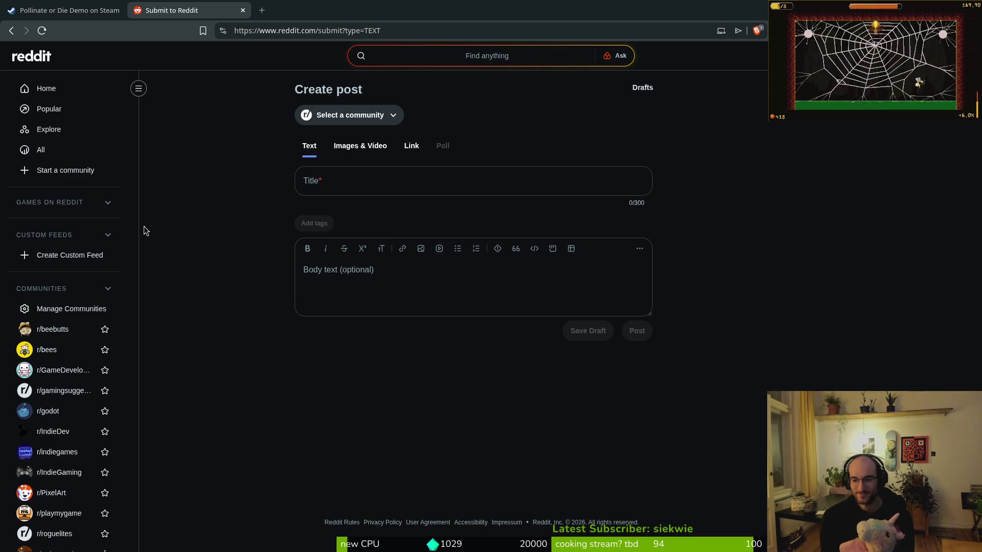
middle_click(181, 6)
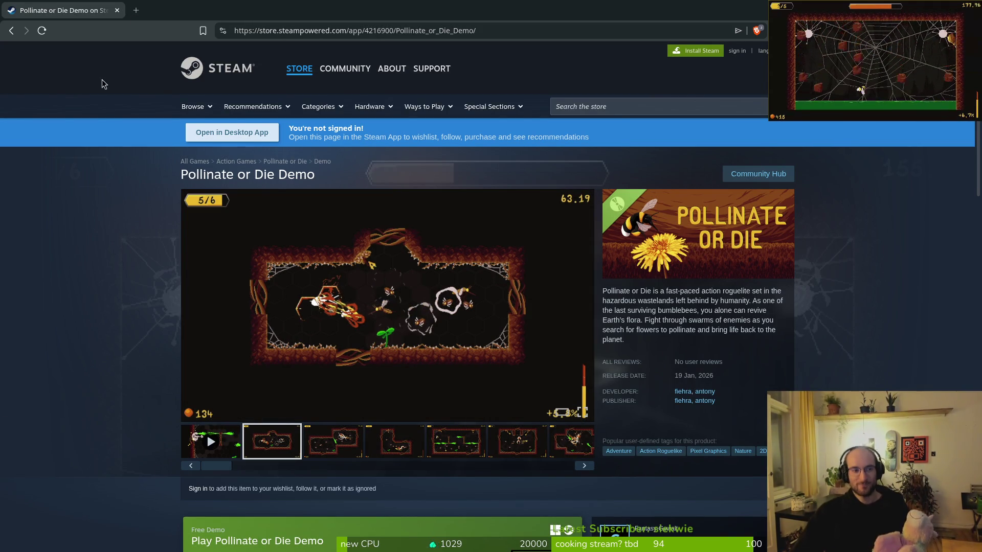
click(117, 11)
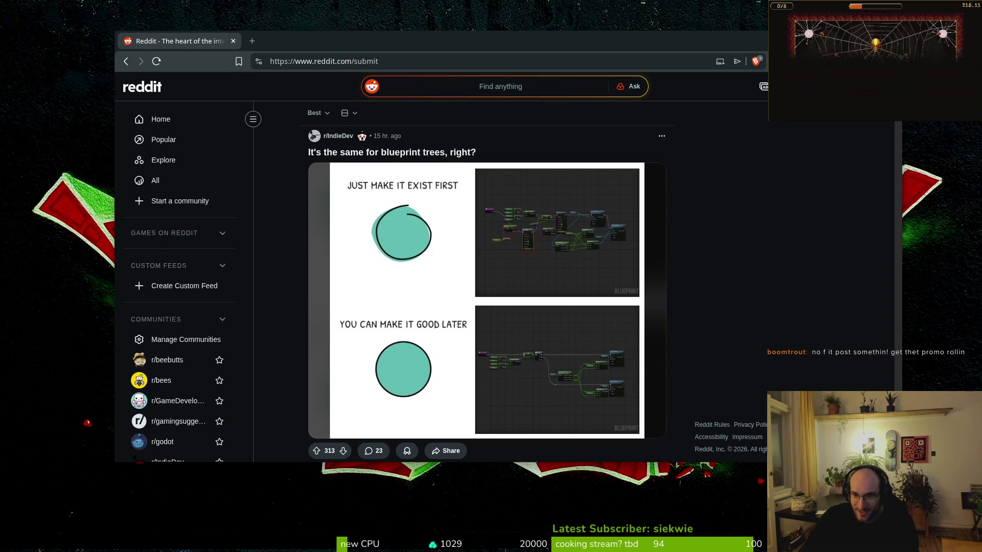
click(353, 146)
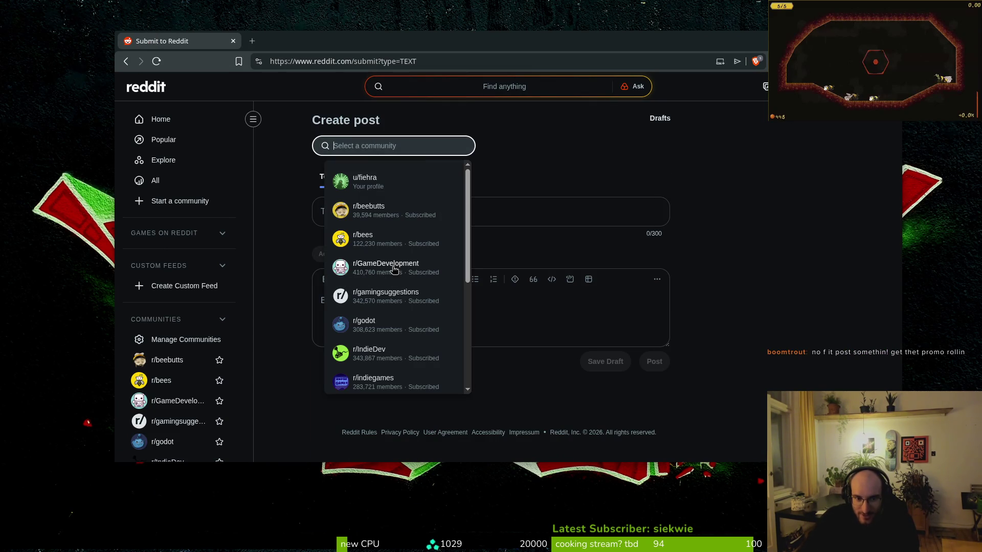
Post to r/GameDevelopment, click into the Title field, and open the Files manager.
click(394, 267)
click(366, 213)
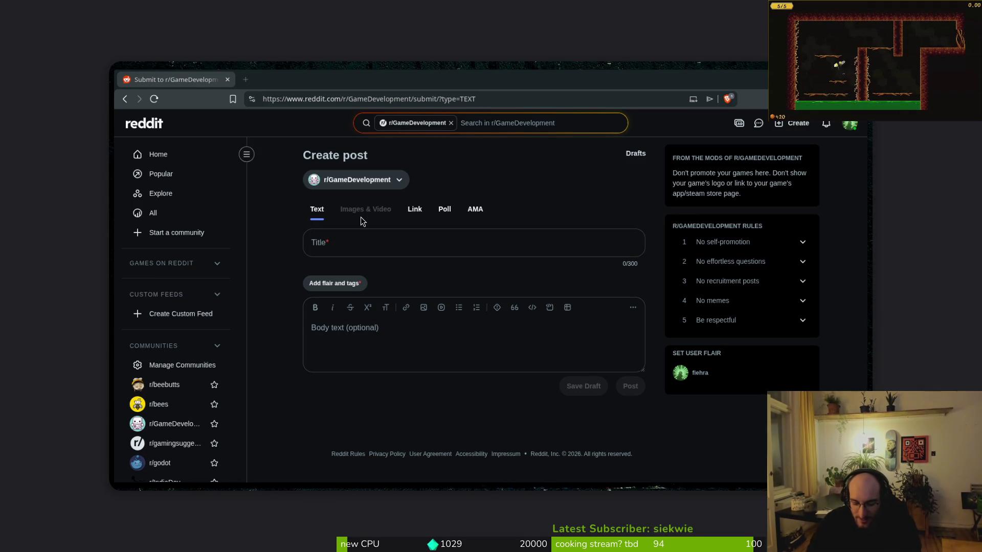
key(super+e)
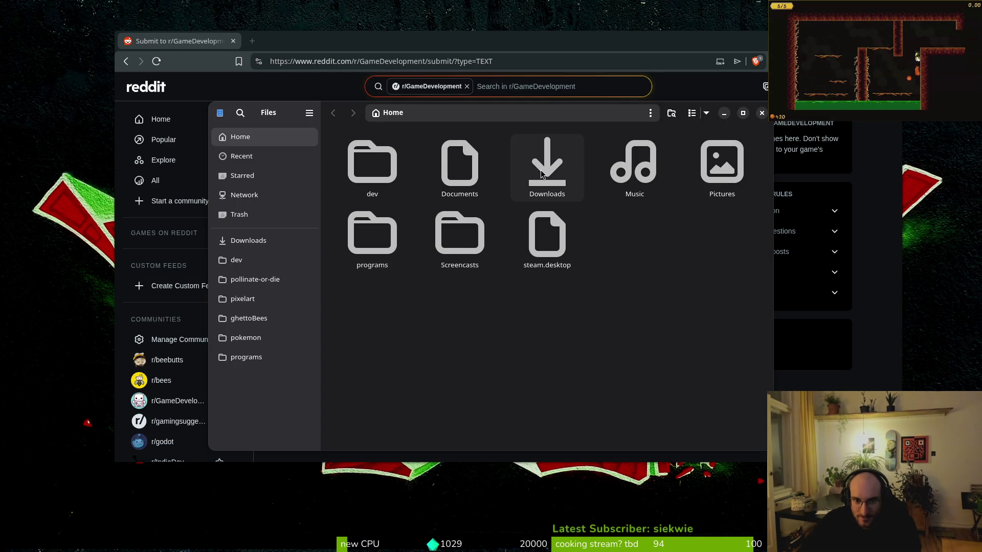
Launch pollinate.x86_64 from Downloads/pollinateBuilds/linux, centre the game window, and close Files.
double_click(563, 172)
double_click(471, 340)
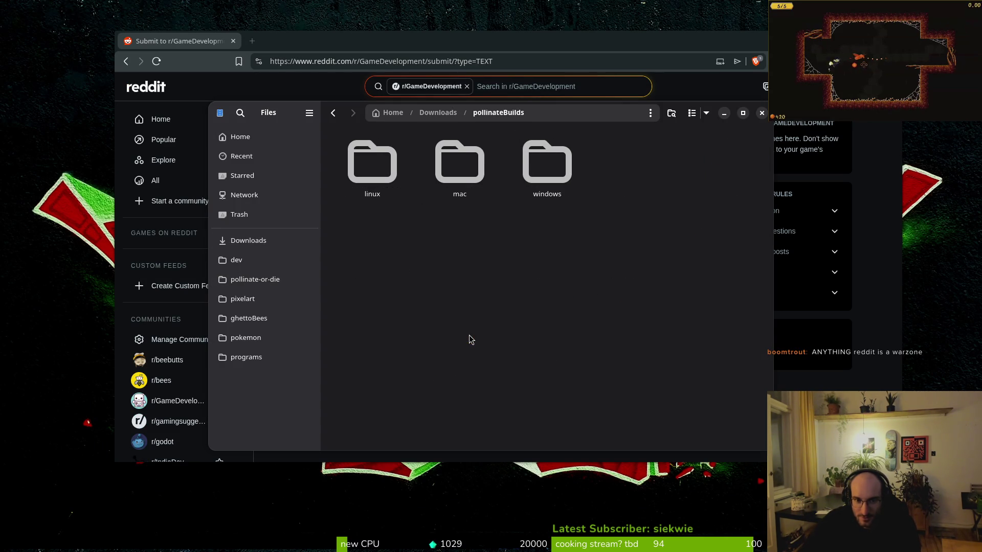
key(alt+Left)
double_click(460, 328)
double_click(381, 194)
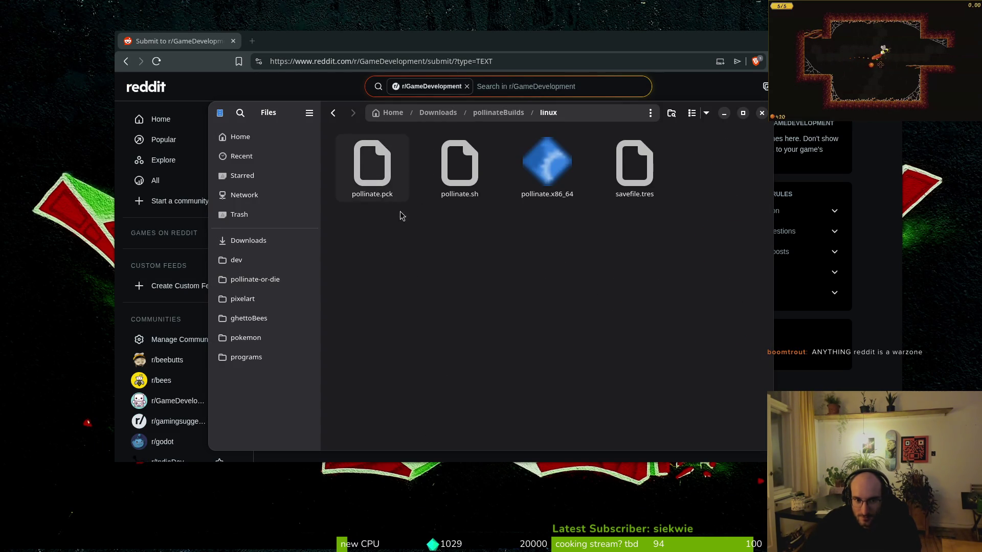
double_click(547, 163)
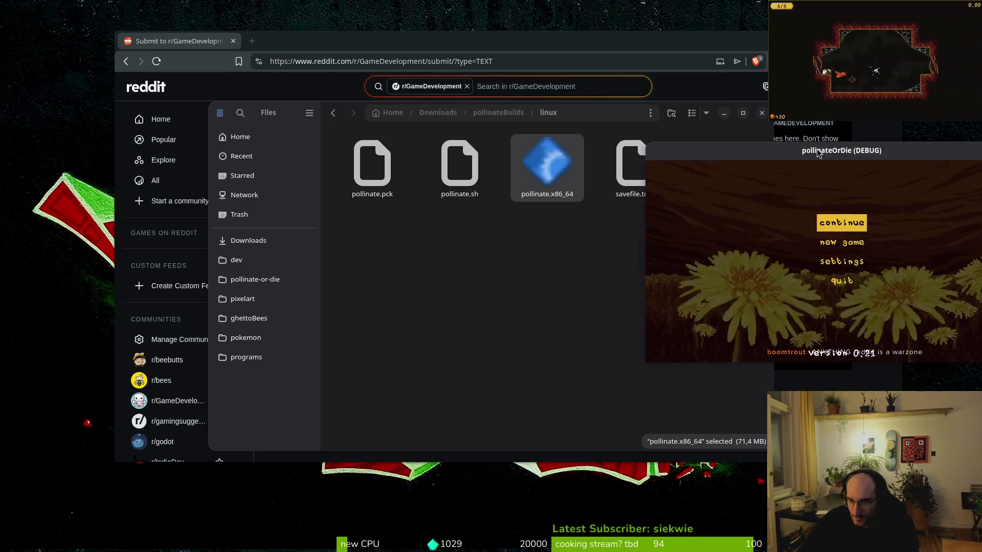
mouse_move(818, 152)
mouse_down()
mouse_move(360, 134)
mouse_move(501, 237)
mouse_move(314, 113)
mouse_up()
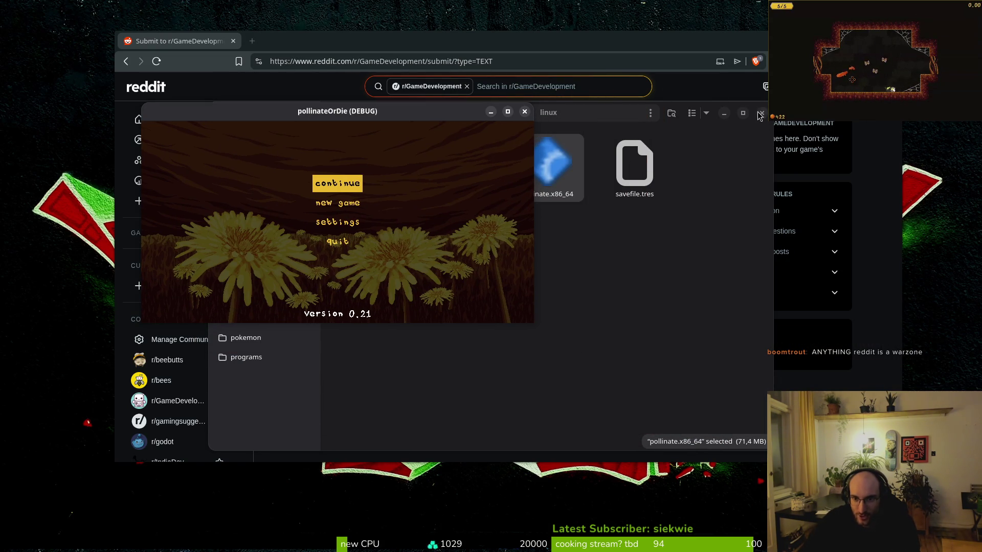
click(758, 117)
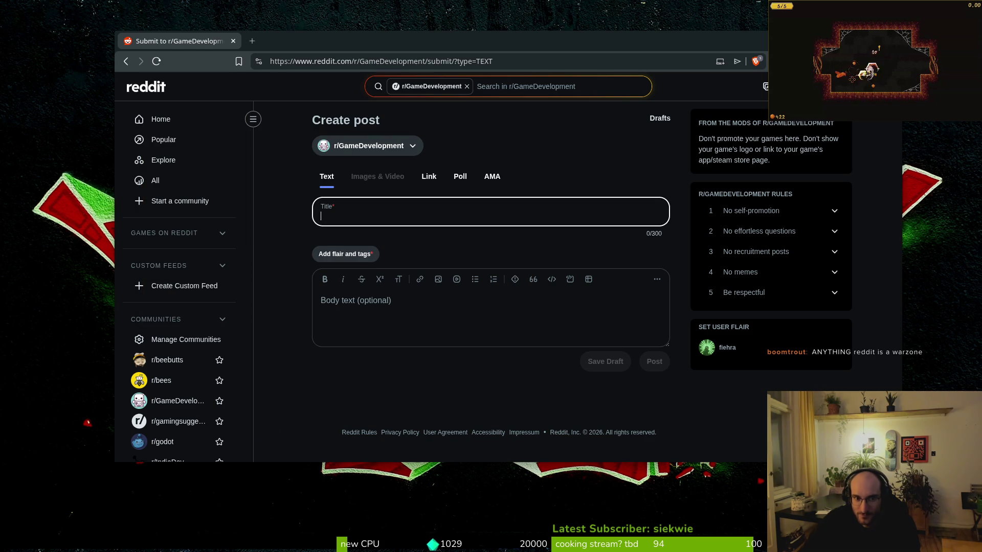
key(super+Page_Down)
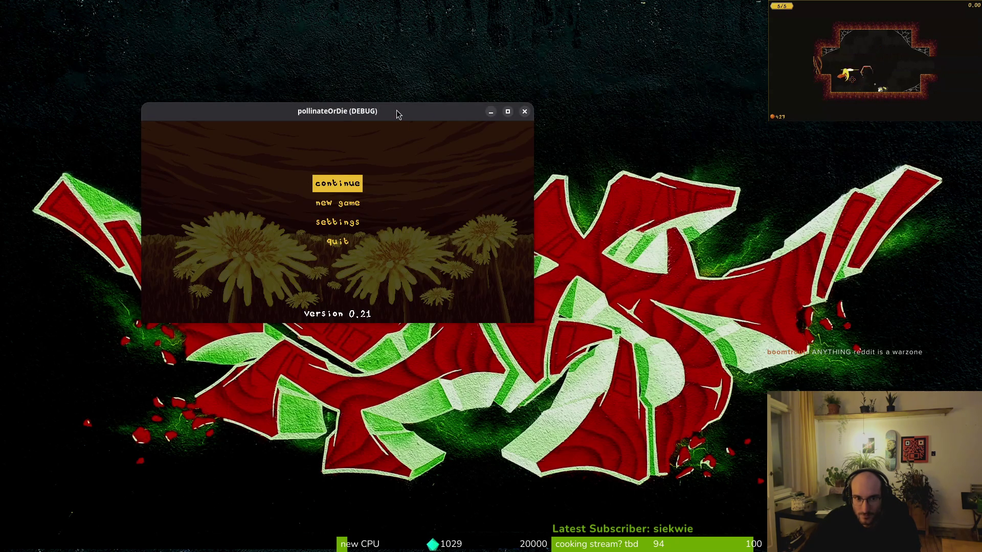
Maximize the game, continue the saved game, and fly the bee up into the top shaft.
double_click(397, 110)
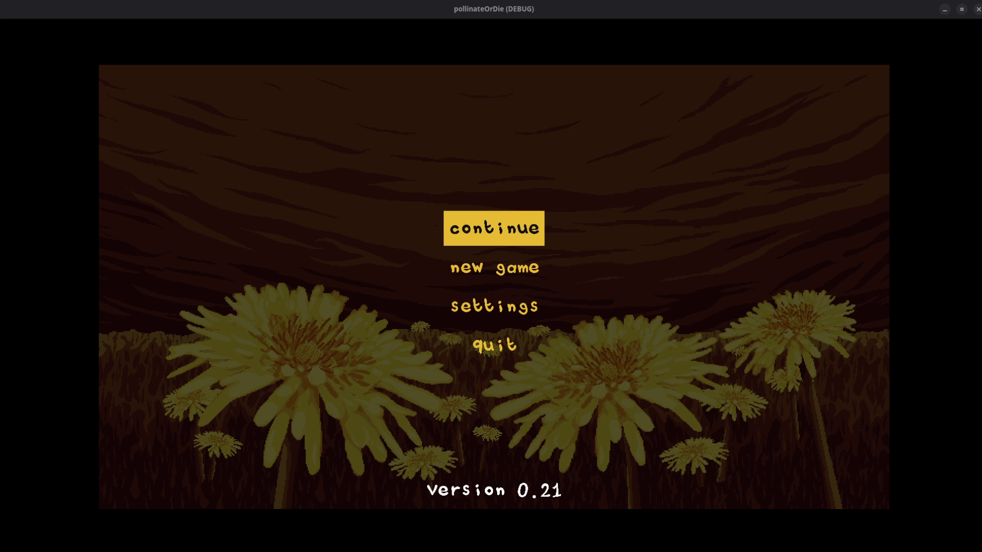
key(Return)
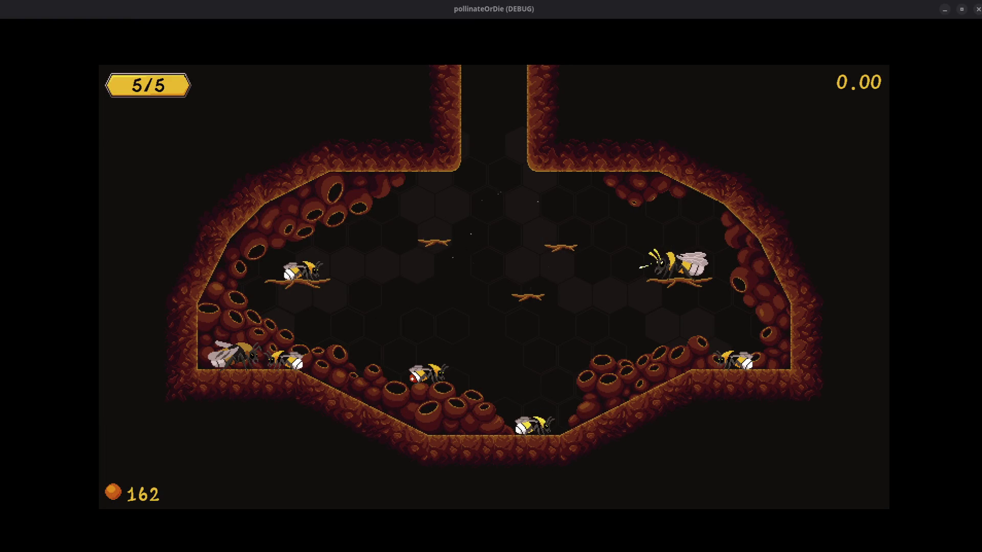
key(space)
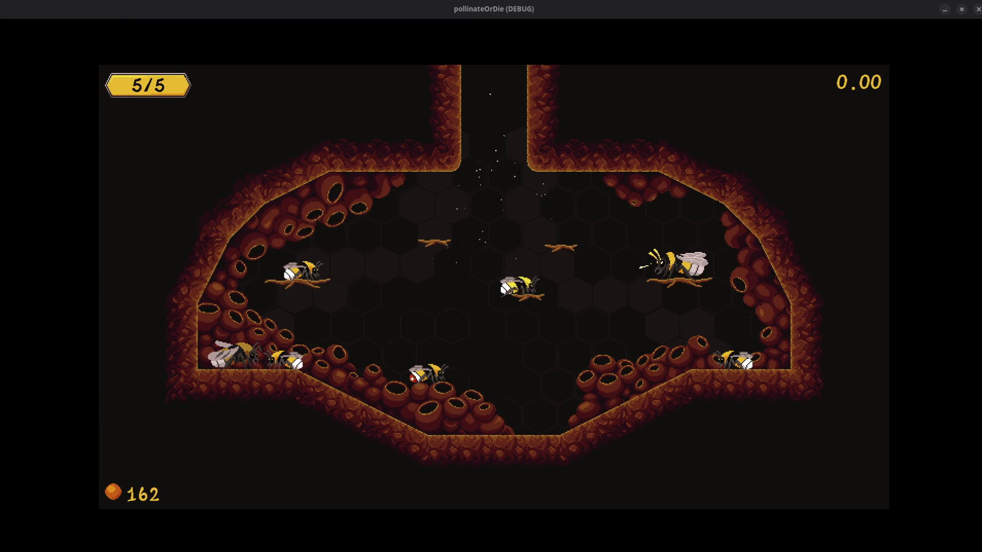
key(space)
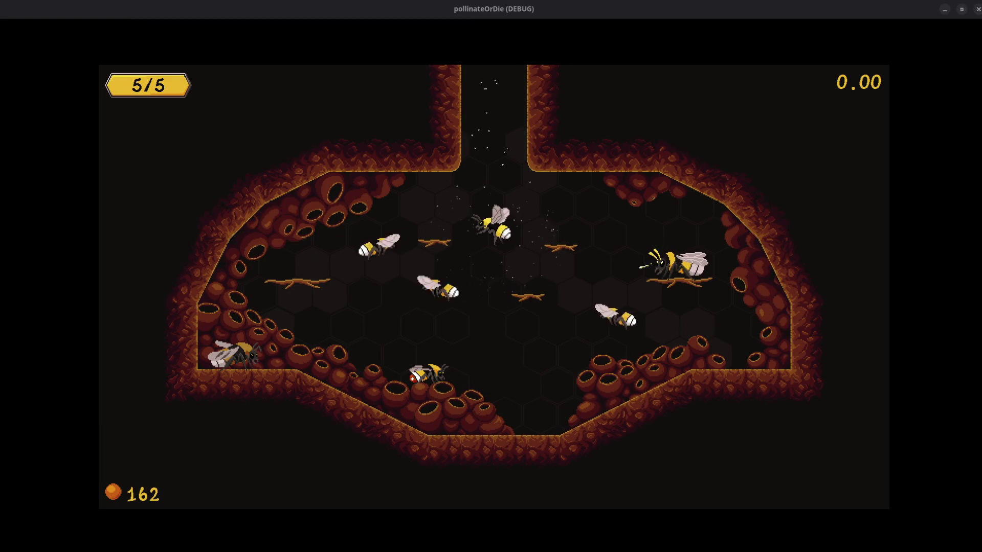
key(space)
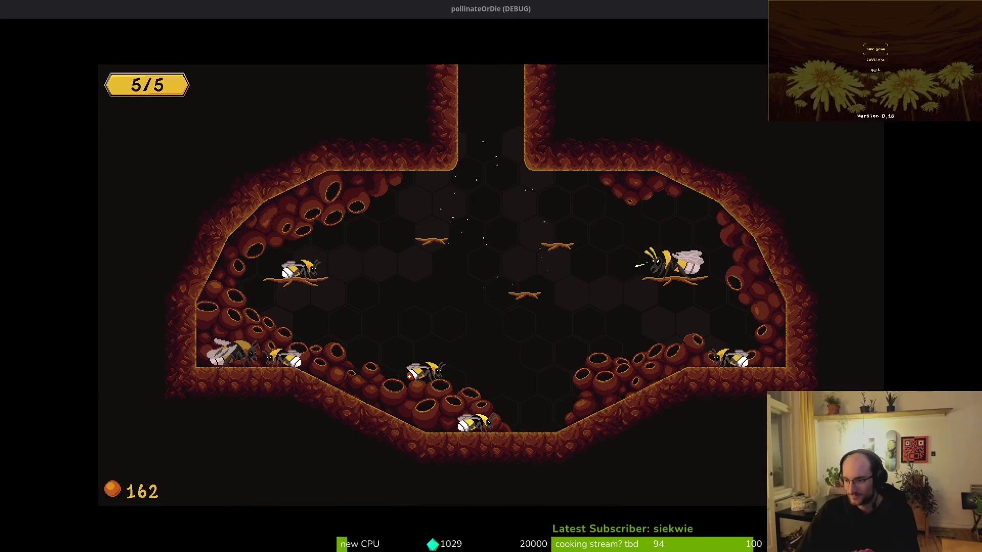
Turn the music volume to zero in settings, then start a new game.
key(Down)
key(Return)
key(Down)
key(Left)
key(Left)
key(Left)
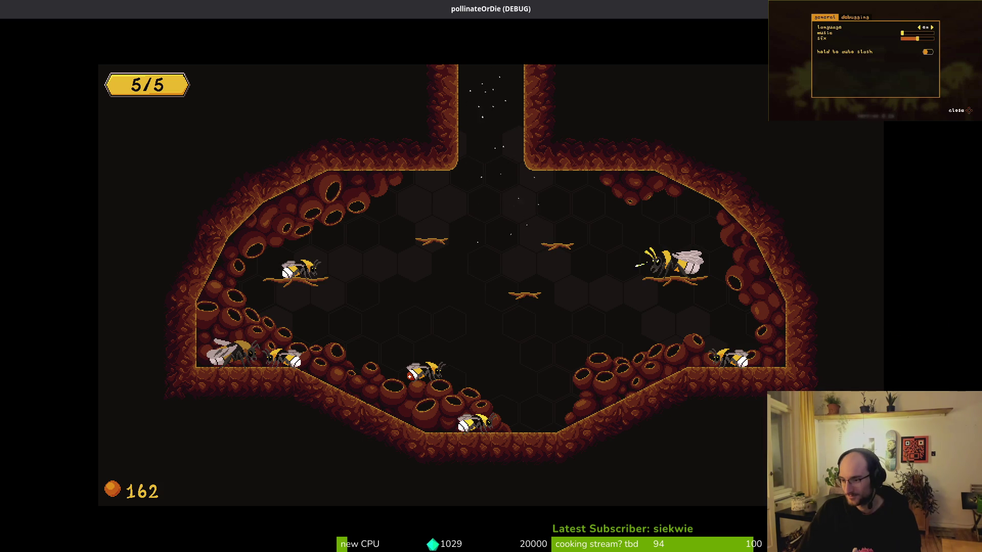
key(Escape)
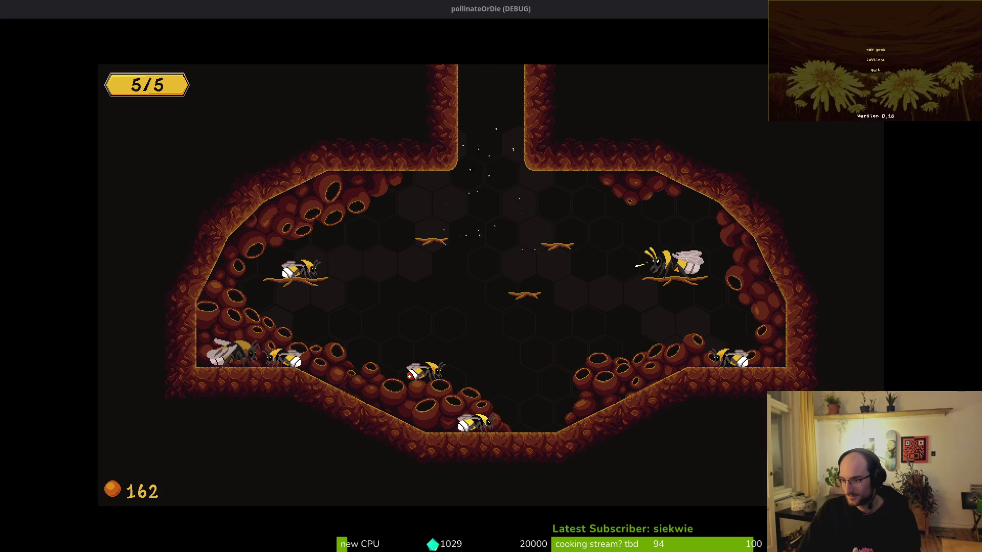
key(Return)
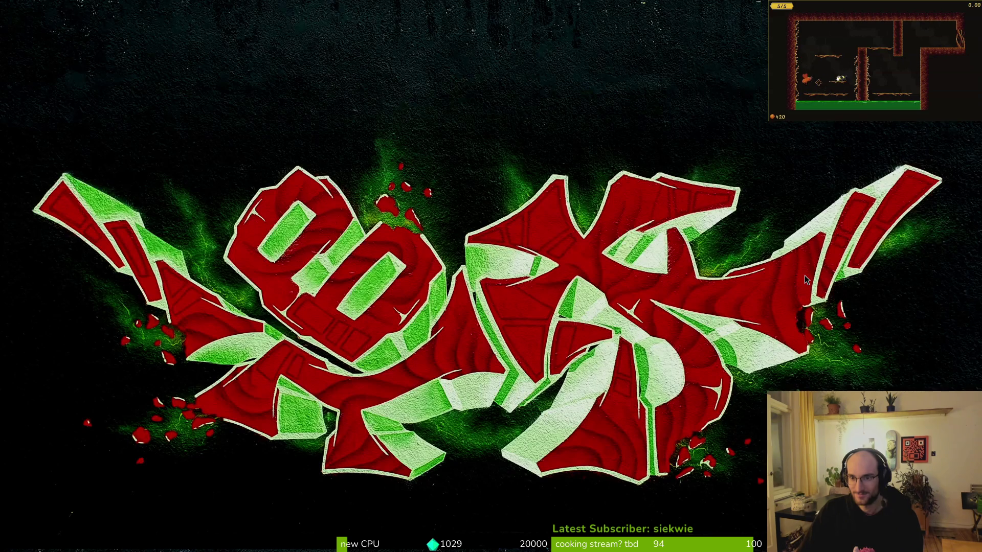
key(super)
click(807, 280)
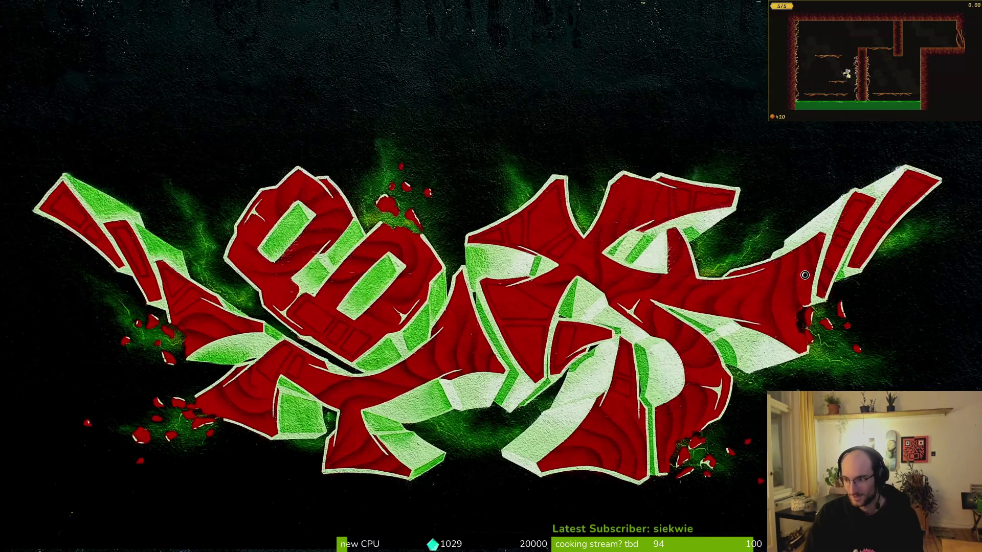
double_click(538, 175)
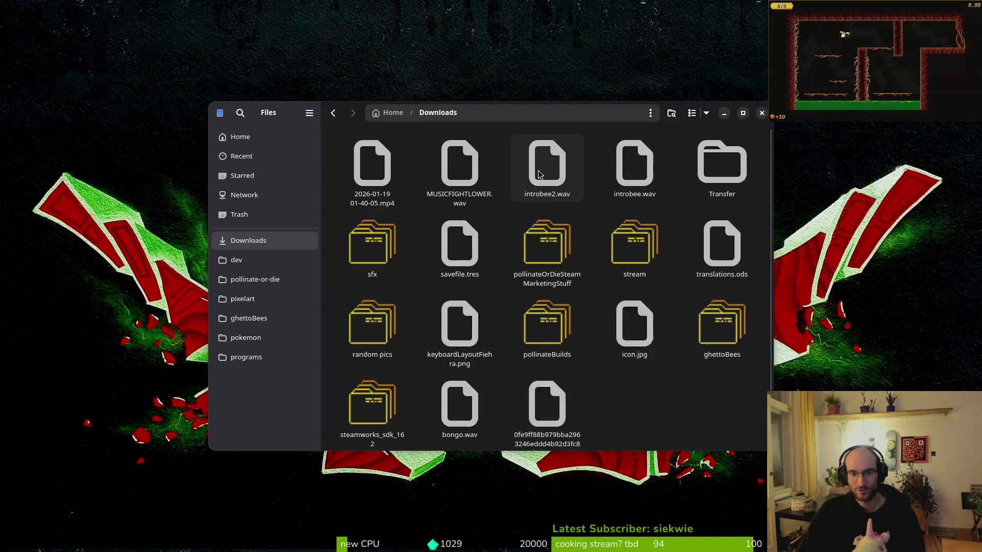
click(372, 169)
key(Return)
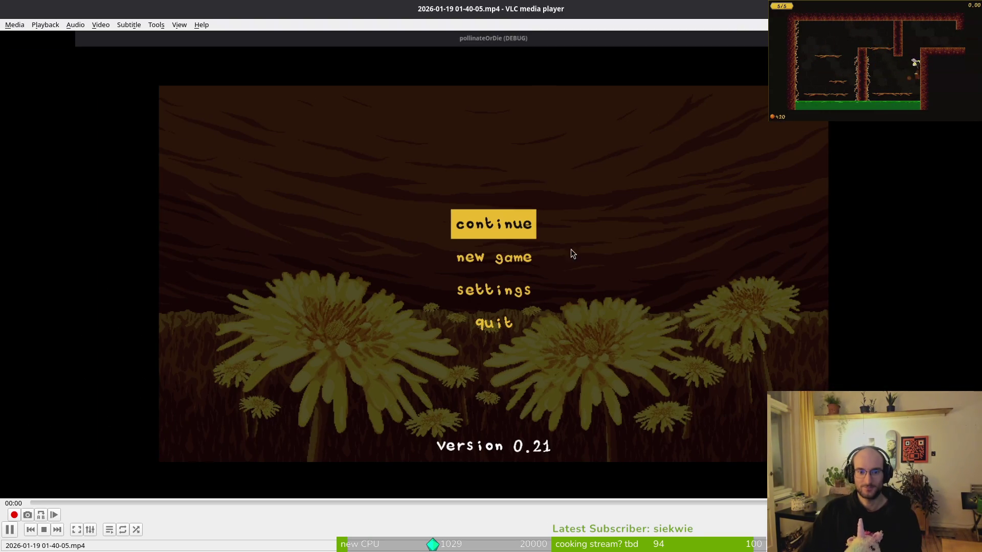
Close the video player and Files, then enlarge OpenShot's preview area.
key(ctrl+q)
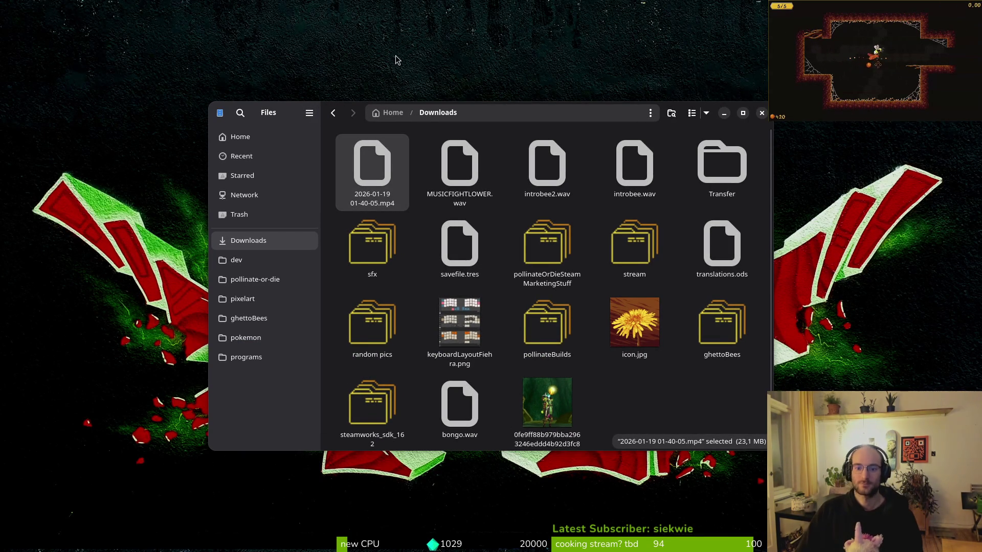
click(762, 113)
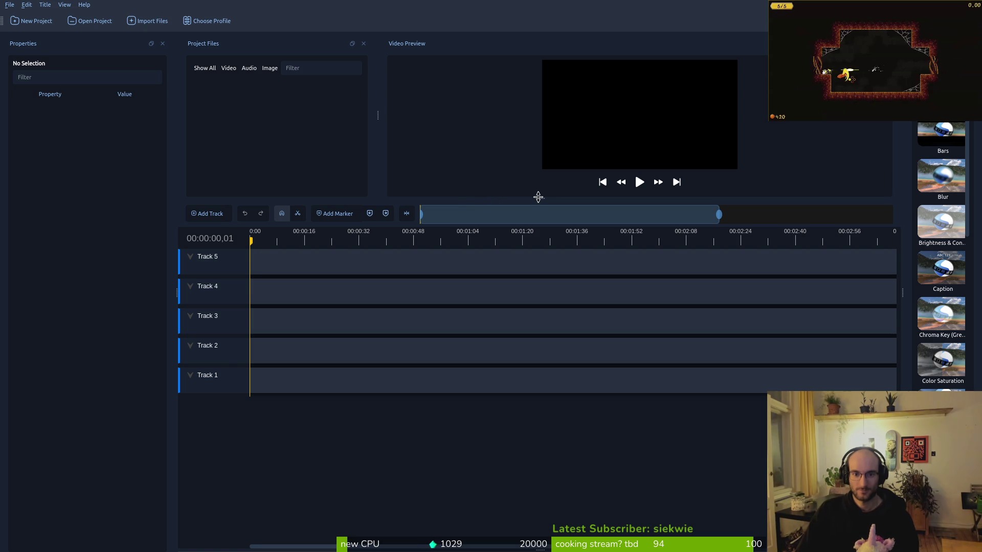
drag(537, 198, 568, 401)
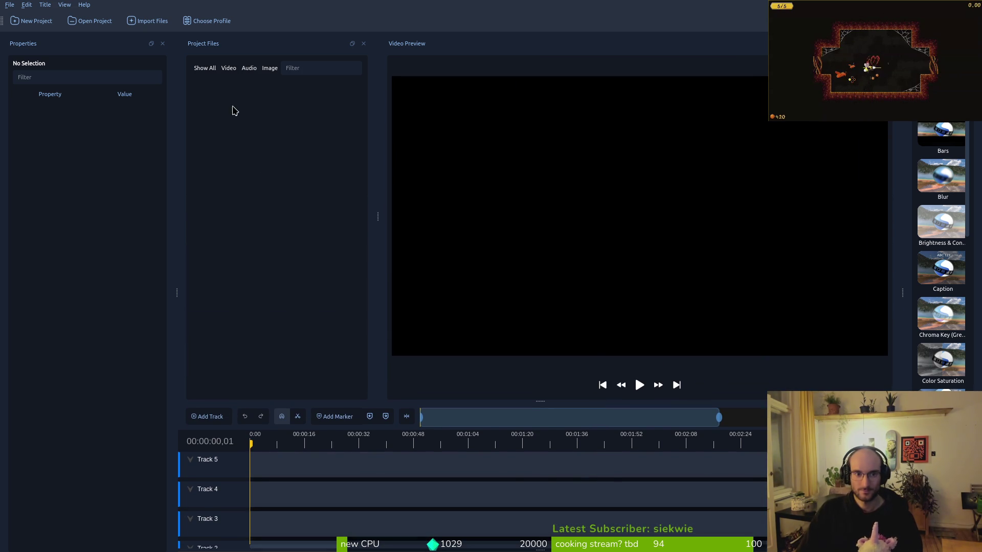
click(88, 21)
key(Escape)
click(148, 23)
click(405, 153)
click(687, 352)
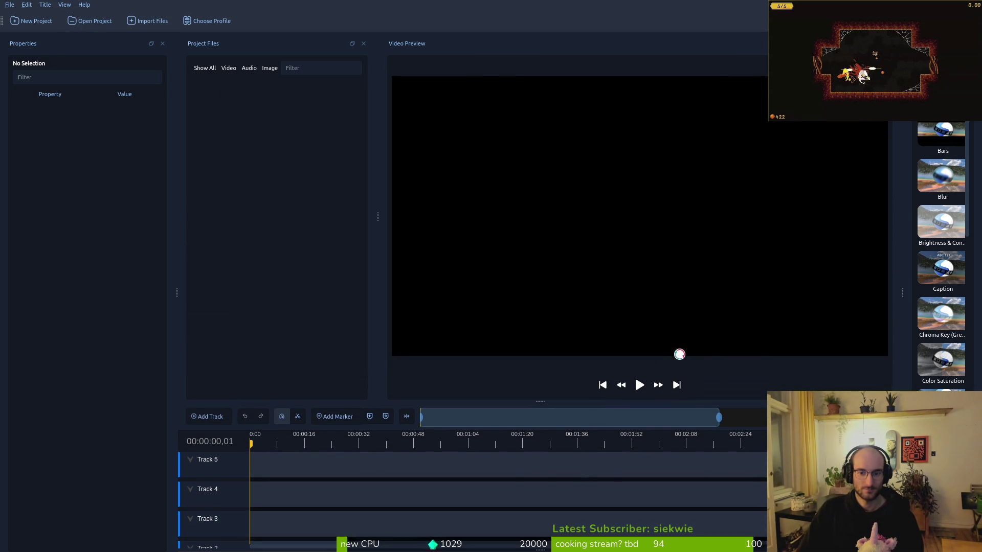
mouse_move(207, 92)
mouse_down()
mouse_move(341, 427)
mouse_move(240, 463)
mouse_up()
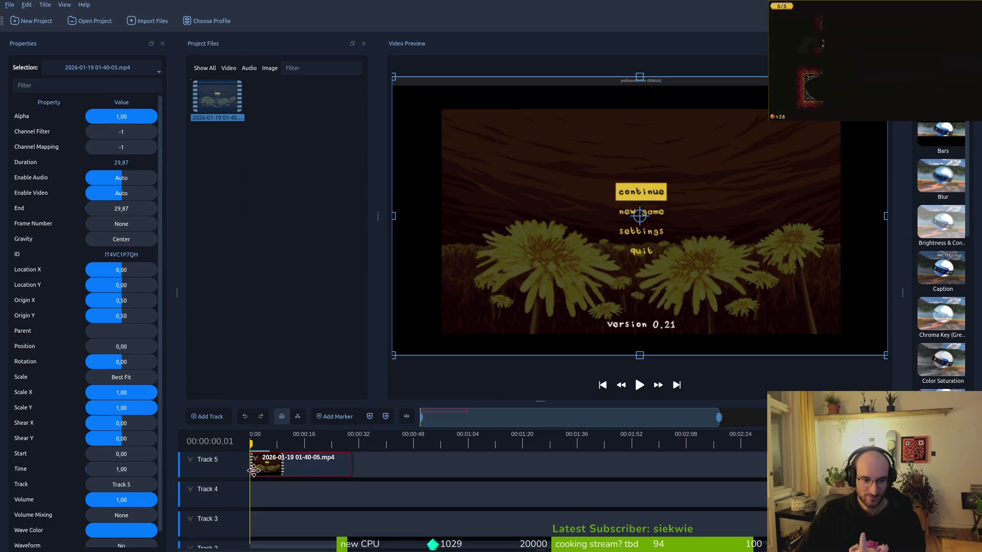
mouse_move(250, 468)
mouse_down()
mouse_move(326, 474)
mouse_move(308, 475)
mouse_up()
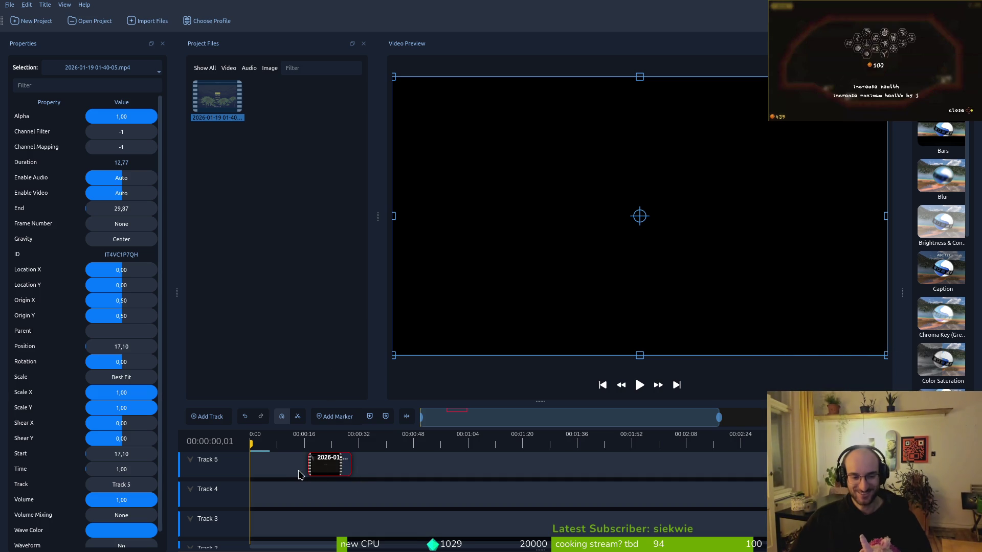
scroll(306, 473, up, 5)
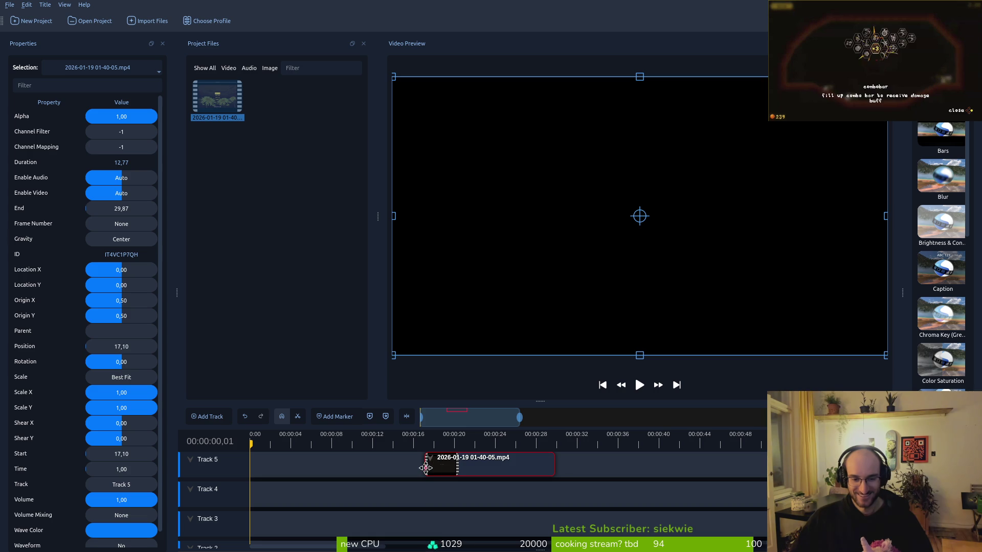
Trim the Track 5 clip's left edge so the clip starts around 15.10 seconds.
mouse_move(428, 467)
mouse_down()
mouse_move(439, 467)
mouse_move(390, 466)
mouse_move(444, 469)
mouse_move(398, 470)
mouse_move(406, 471)
mouse_up()
scroll(406, 471, up, 3)
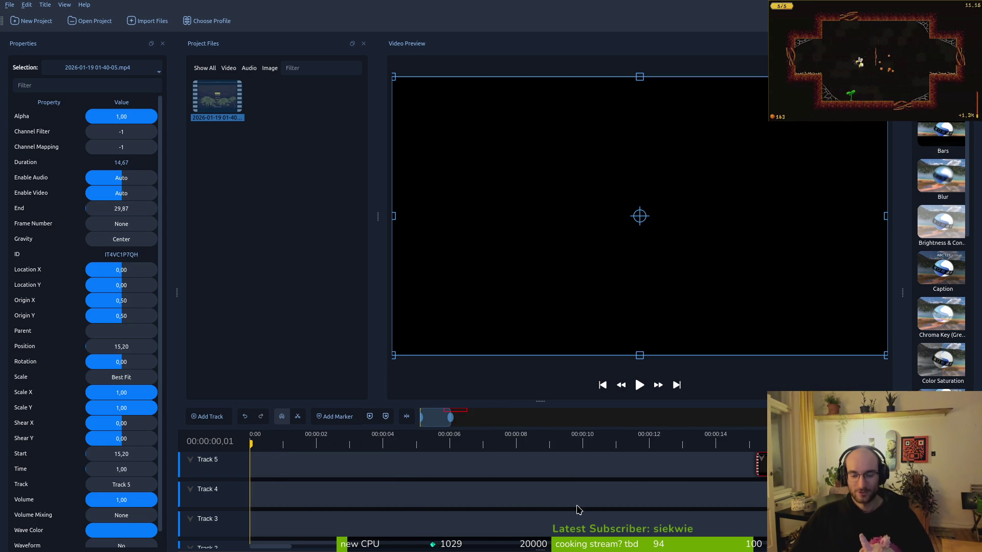
drag(759, 464, 443, 466)
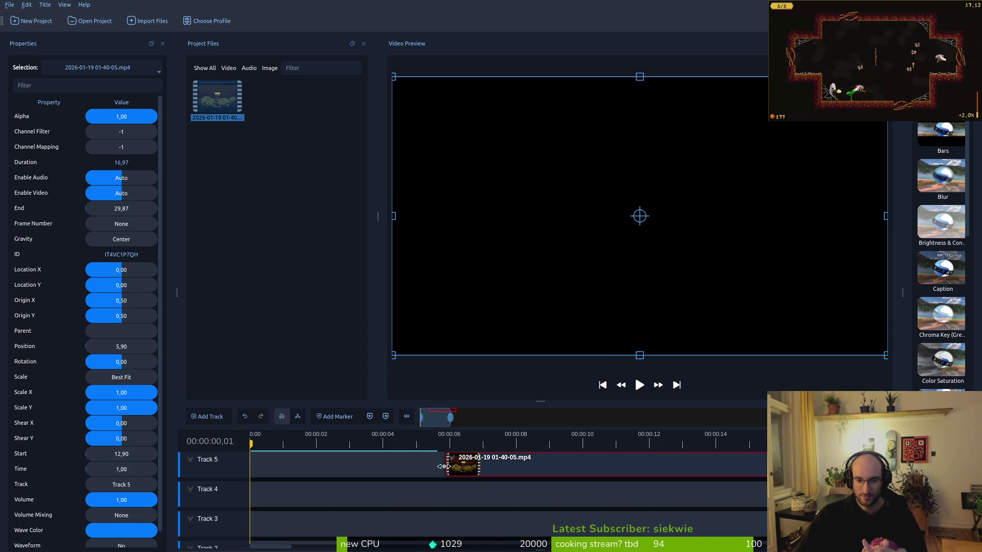
Paste a copy of the clip onto Track 4 and rearrange the two copies.
key(ctrl+c)
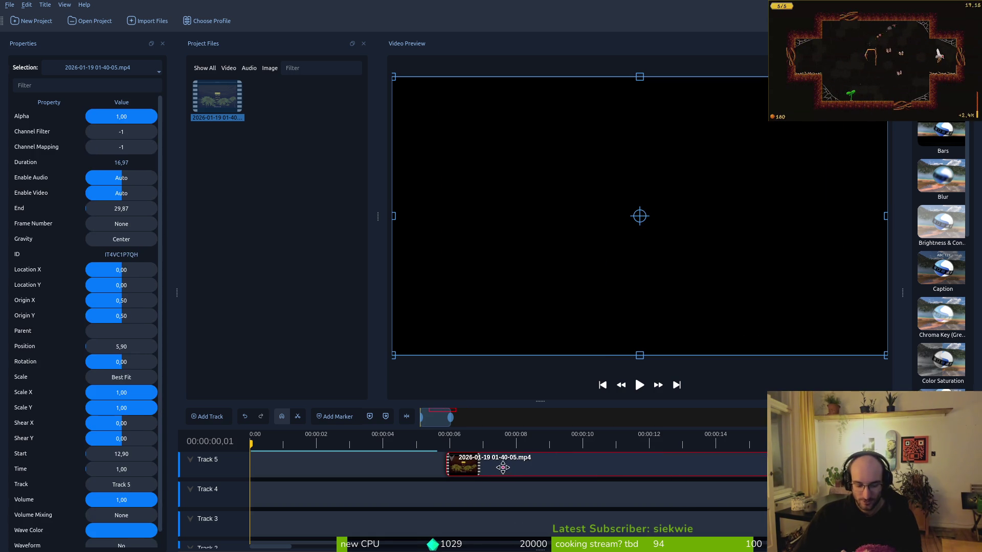
key(ctrl+v)
drag(526, 465, 431, 467)
scroll(554, 497, down, 2)
drag(533, 497, 712, 497)
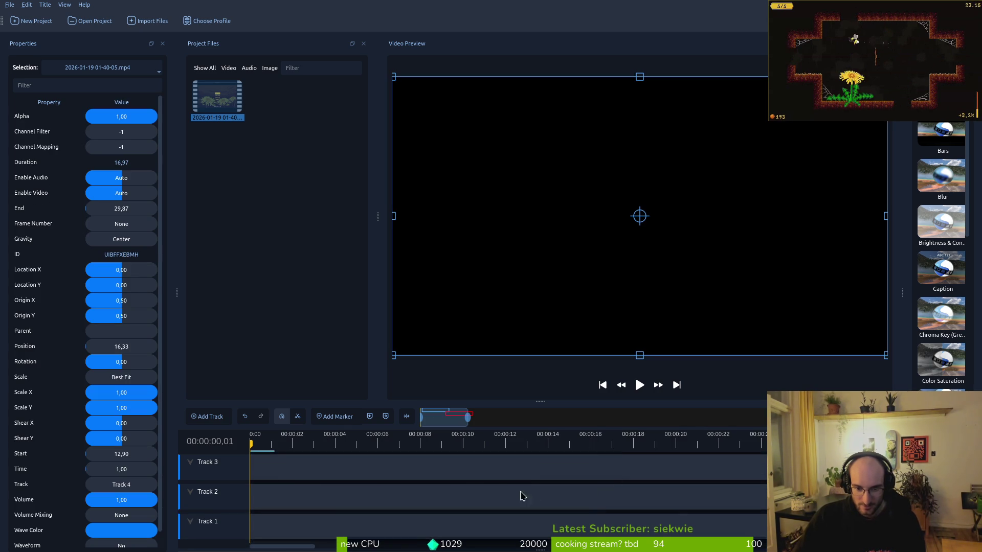
drag(447, 471, 362, 475)
mouse_move(423, 496)
mouse_down()
mouse_move(417, 466)
mouse_move(371, 463)
mouse_move(404, 469)
mouse_up()
scroll(563, 478, up, 5)
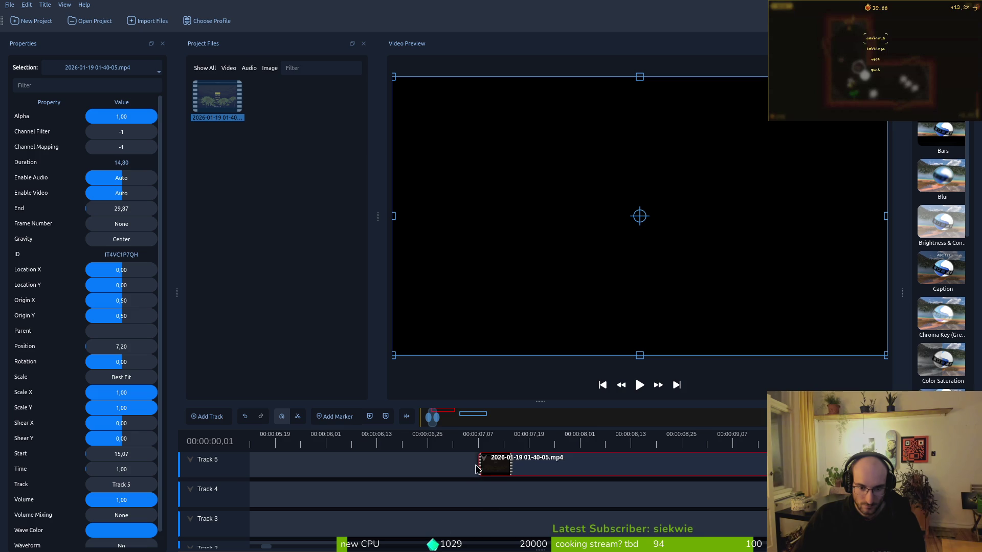
Cut the Track 5 clip's end to 27.13 and move it to 0:00.
drag(480, 464, 481, 464)
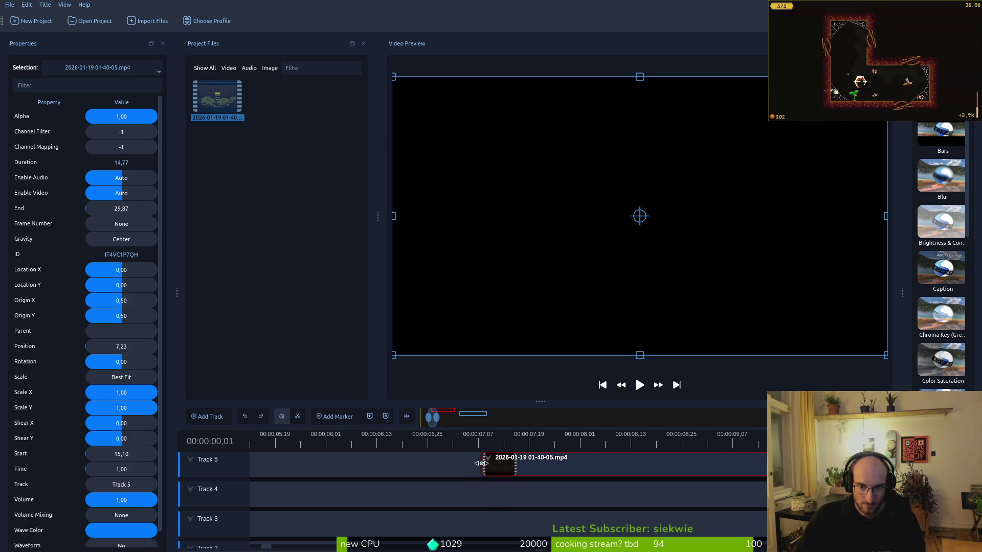
scroll(487, 517, right, 5)
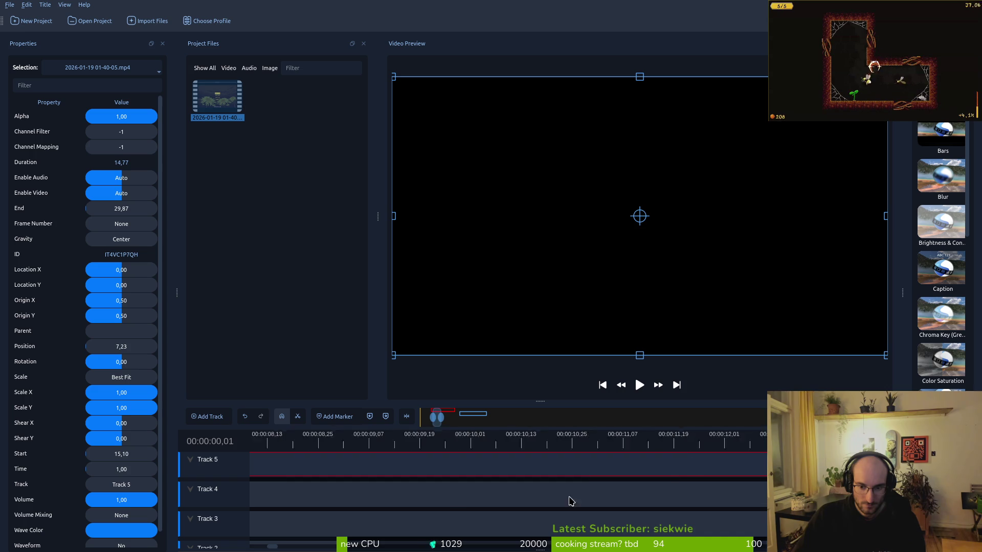
ctrl+scroll(697, 480, down, 3)
scroll(522, 492, right, 5)
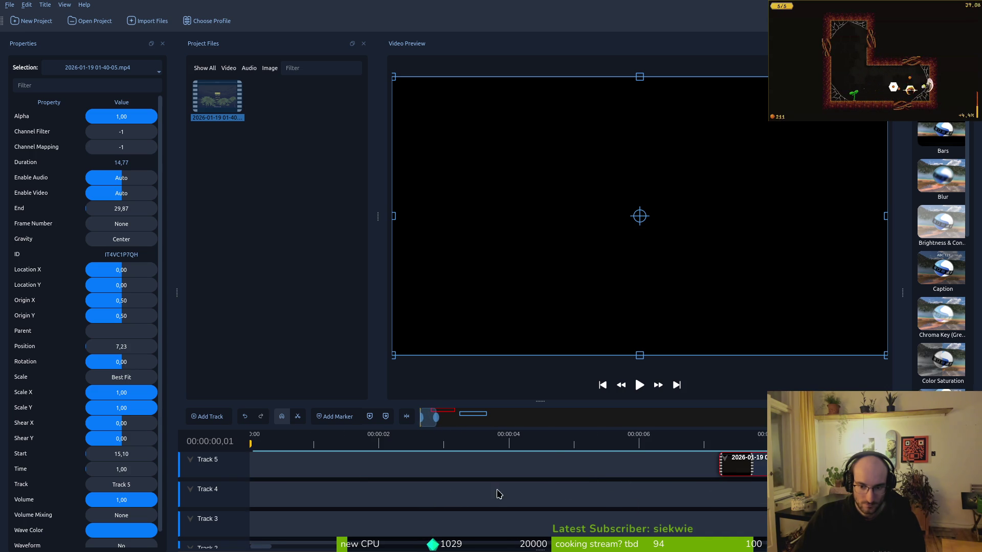
scroll(585, 477, right, 4)
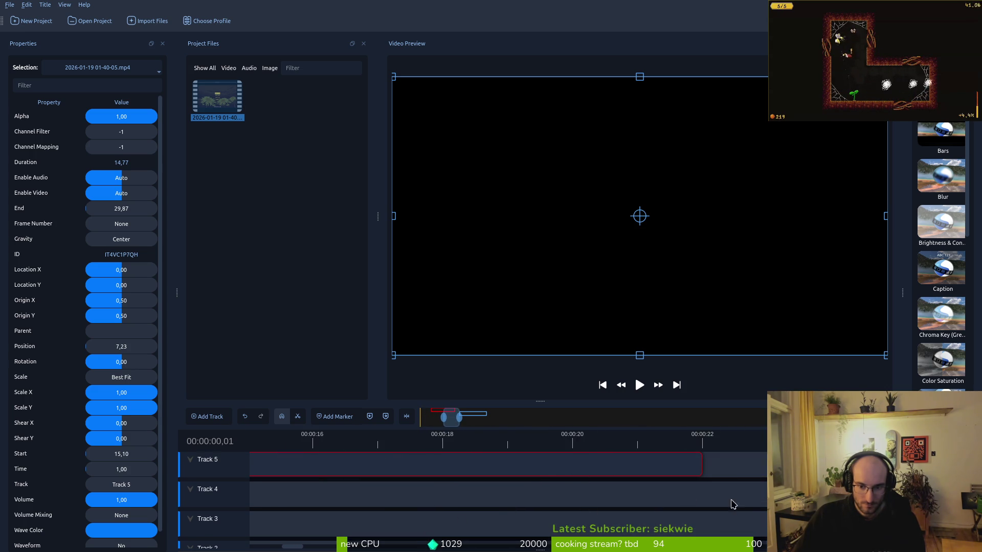
mouse_move(672, 473)
mouse_down()
mouse_move(478, 461)
mouse_move(524, 455)
mouse_up()
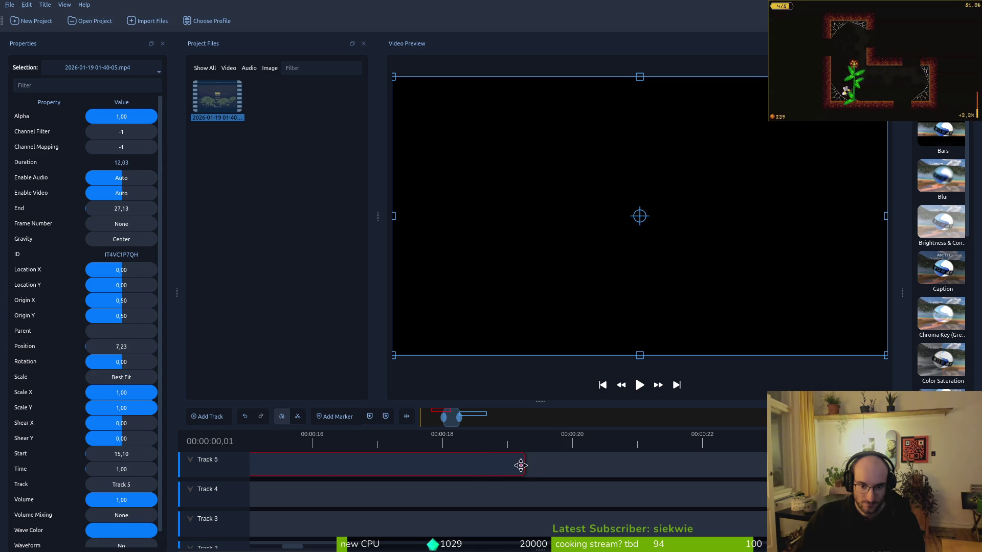
scroll(515, 466, down, 5)
drag(462, 473, 362, 473)
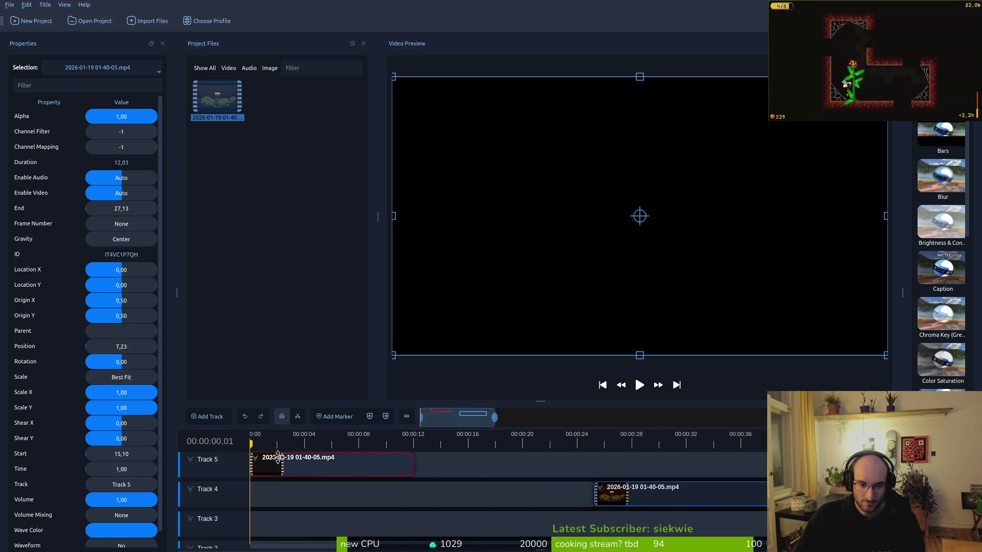
click(634, 495)
Delete the spare Track 4 copy and export hiveShowcase as 720p MP4 into Downloads.
key(Delete)
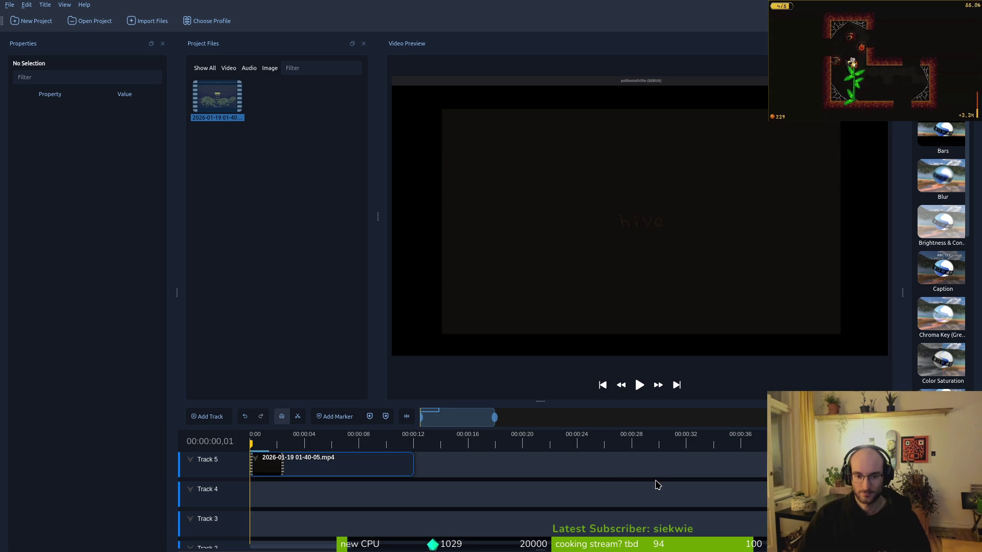
key(ctrl+e)
triple_click(481, 180)
text(hiveShowcase)
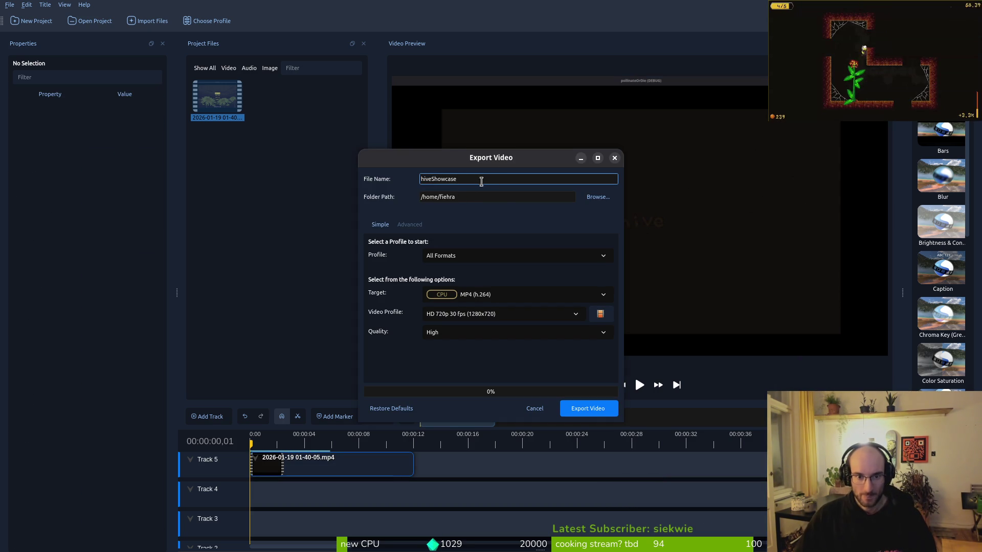
click(606, 196)
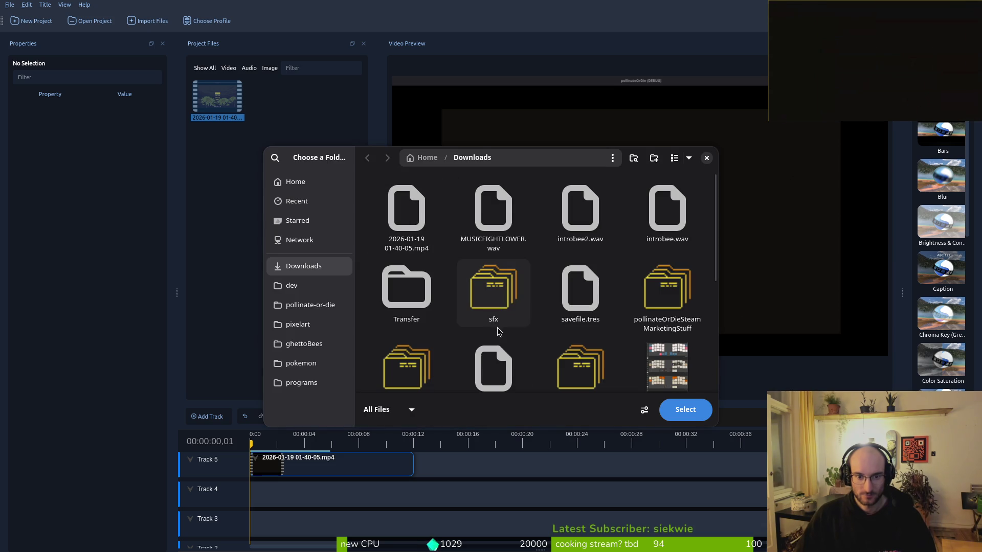
click(679, 420)
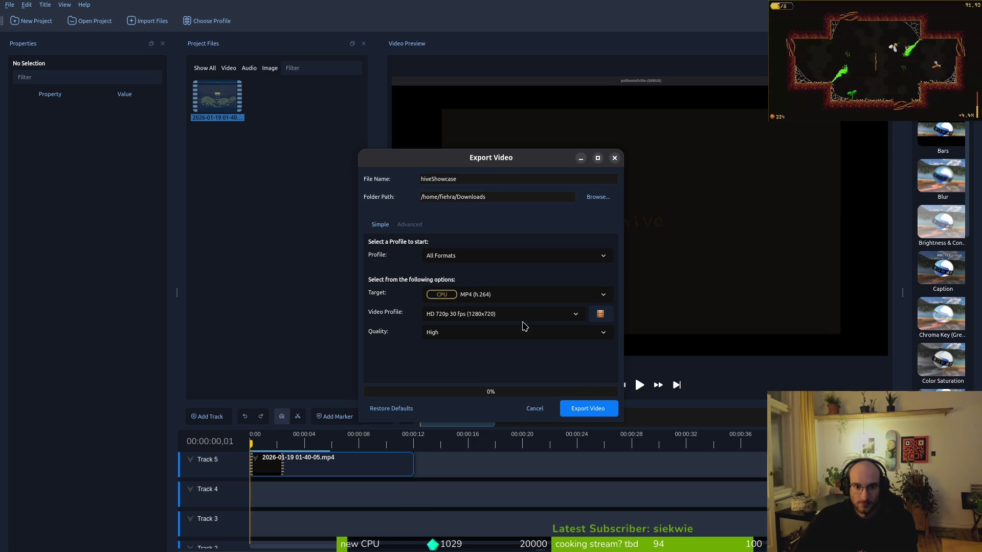
click(589, 408)
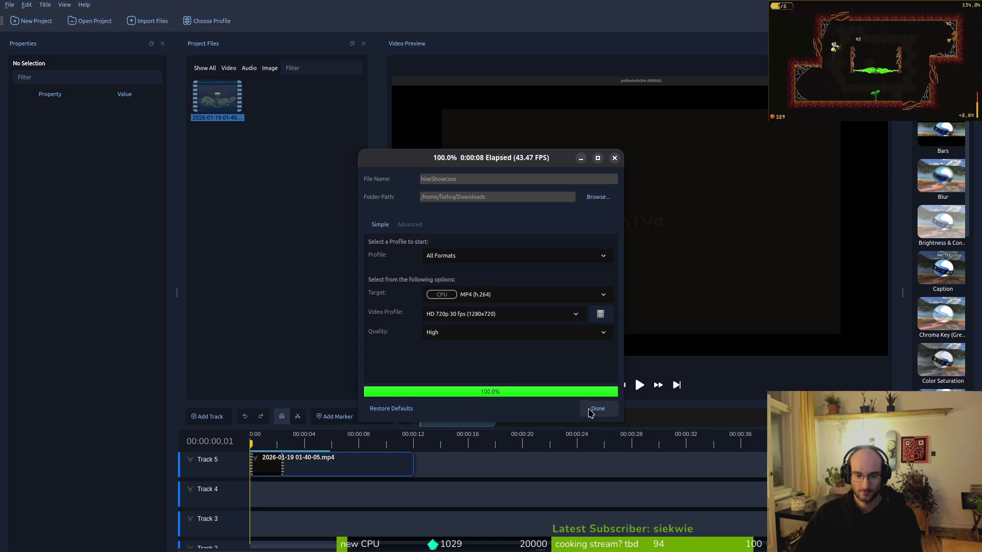
Close the export window once the hiveShowcase render reaches 100%.
click(596, 409)
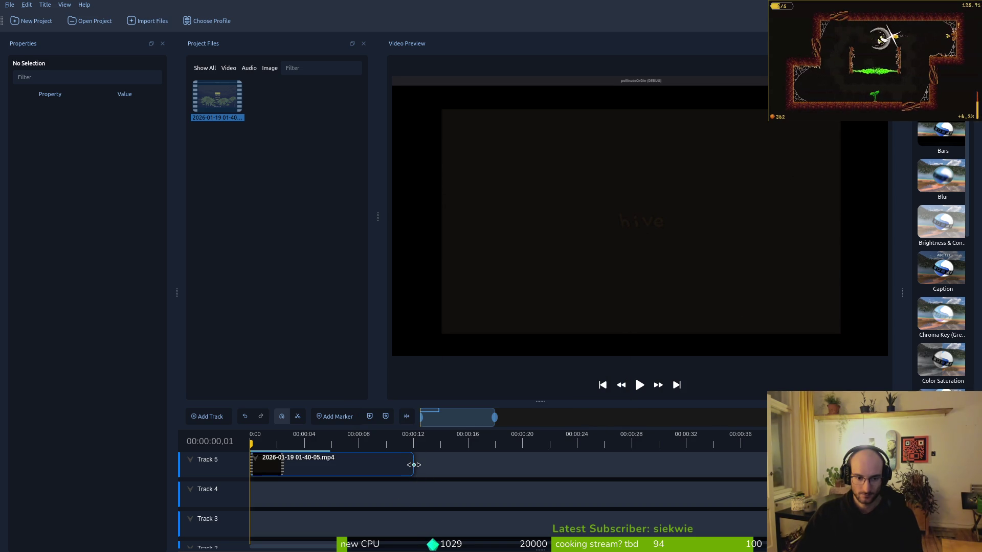
Lengthen the clip to 14.10 s, place it at 0,00 on Track 4, and reopen export settings.
drag(412, 464, 427, 466)
key(ctrl+q)
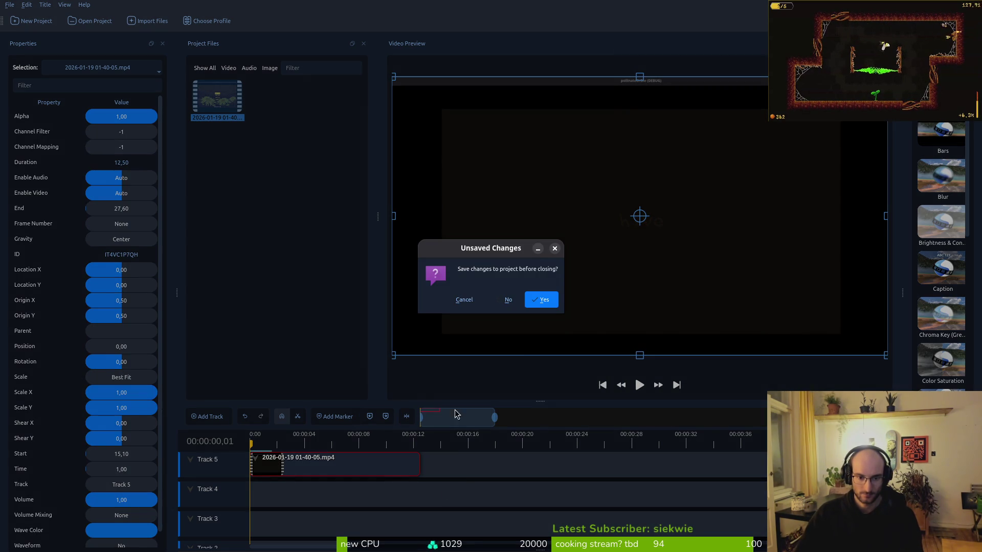
key(Escape)
mouse_move(382, 463)
mouse_down()
mouse_move(458, 468)
mouse_move(459, 477)
mouse_move(439, 466)
mouse_move(353, 465)
mouse_move(543, 459)
mouse_move(418, 468)
mouse_up()
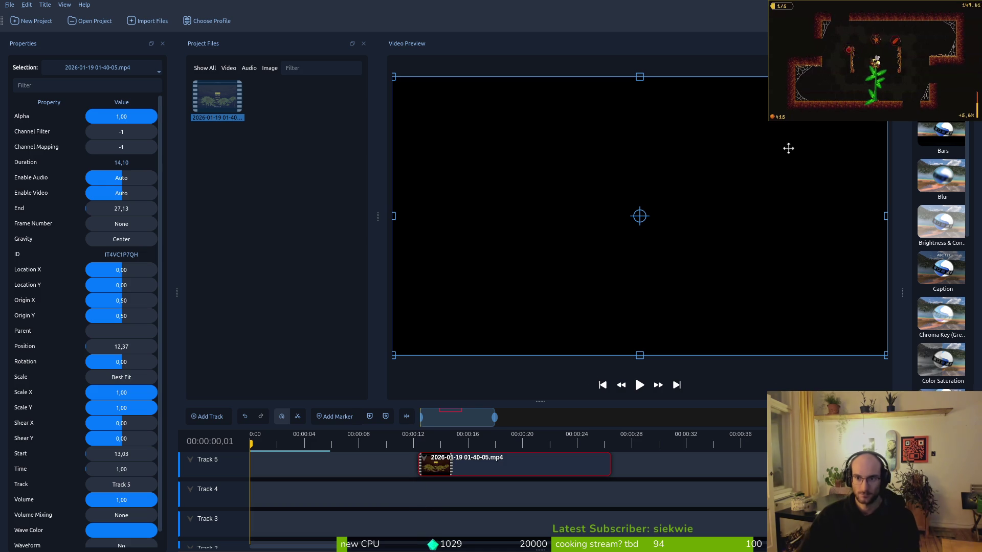
drag(545, 457, 256, 484)
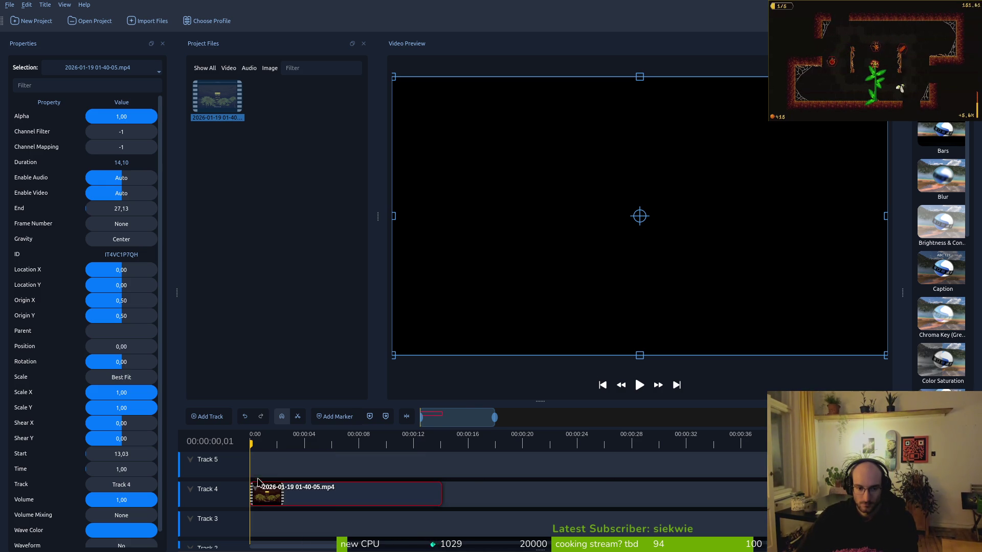
key(ctrl+e)
click(504, 179)
text(menuHiveShowcase)
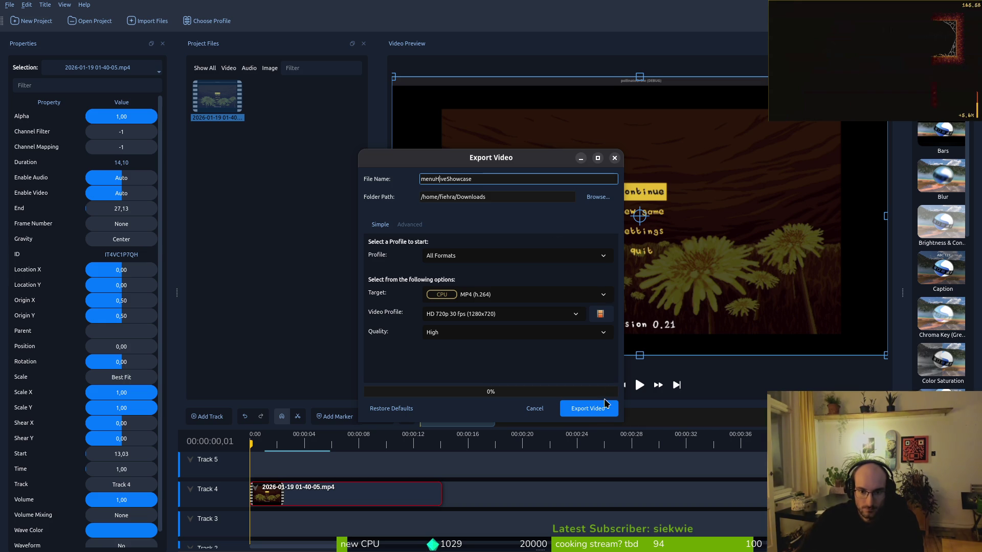
Export menuHiveShowcase.mp4 to Downloads, then quit OpenShot, saving the project.
click(594, 412)
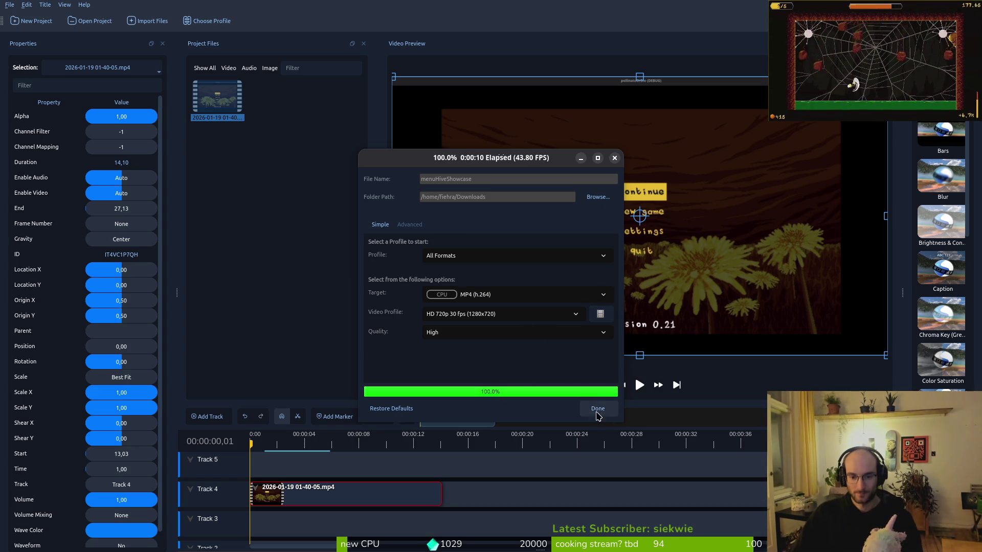
click(597, 409)
key(ctrl+q)
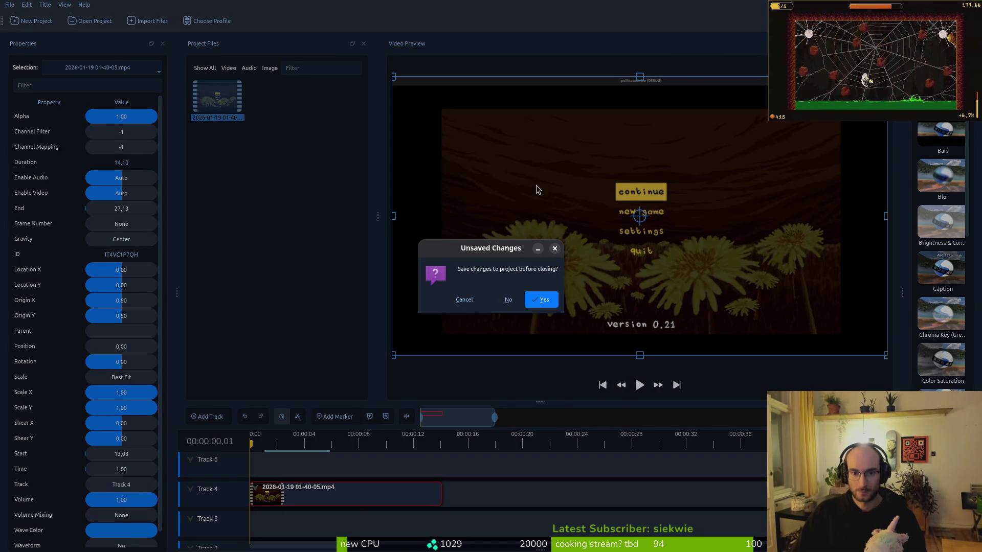
click(539, 300)
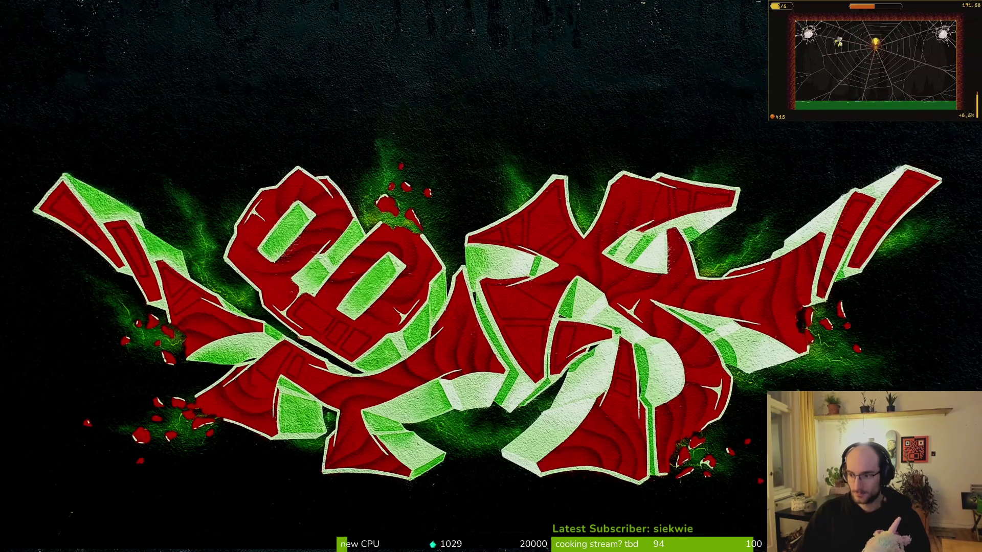
key(super+e)
double_click(424, 133)
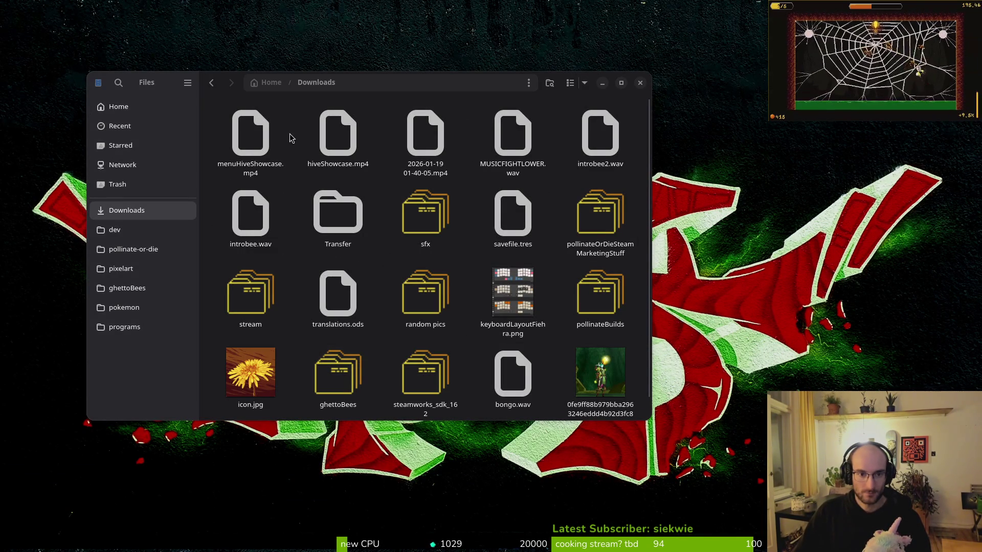
double_click(251, 134)
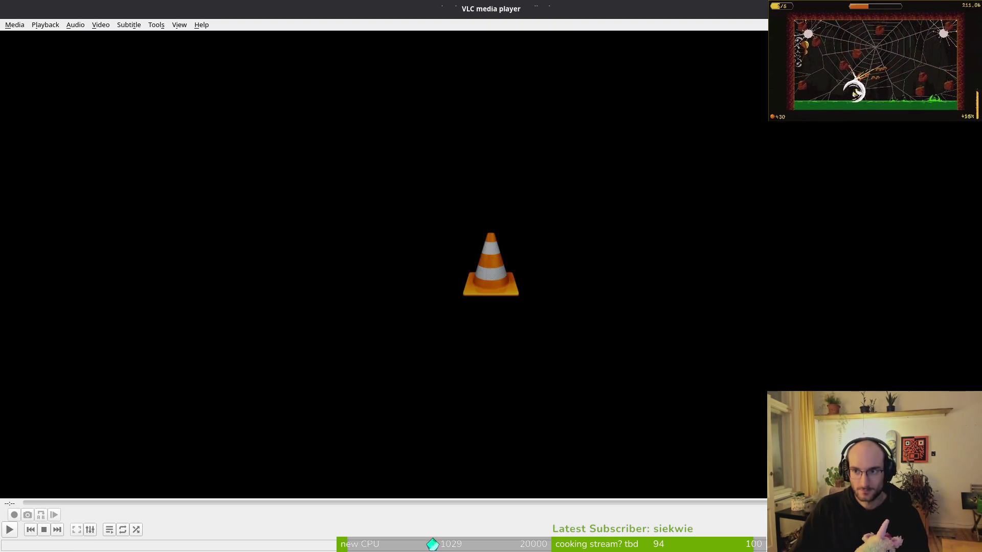
key(ctrl+q)
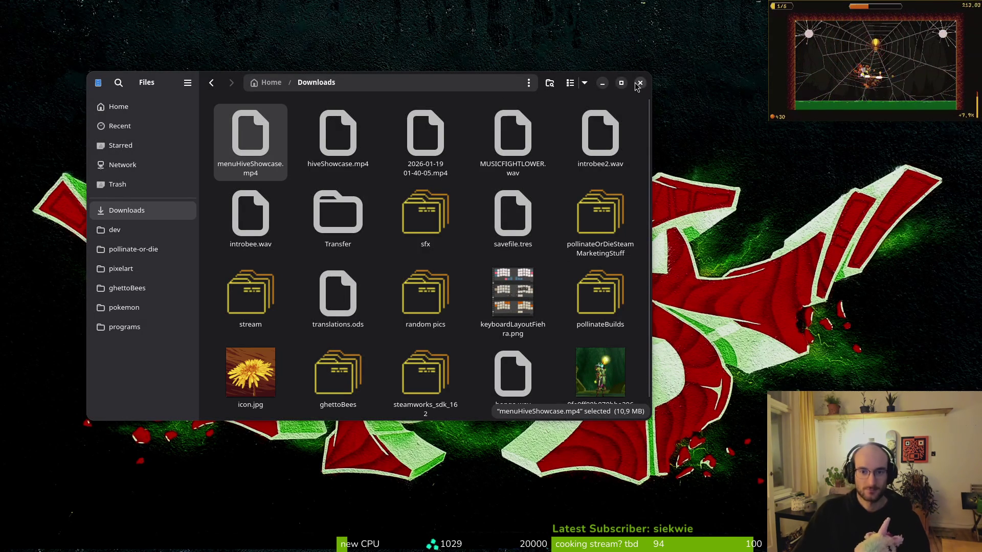
double_click(338, 136)
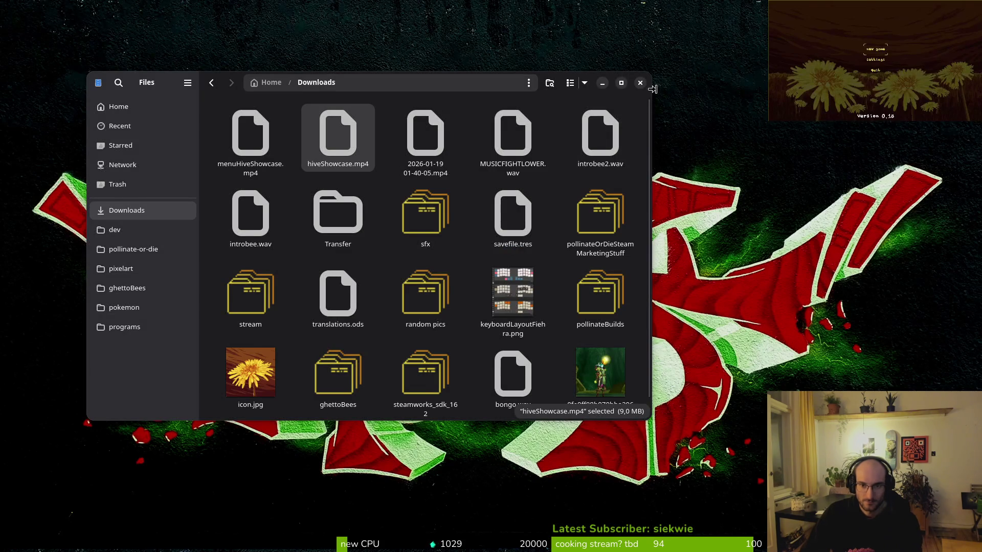
click(640, 83)
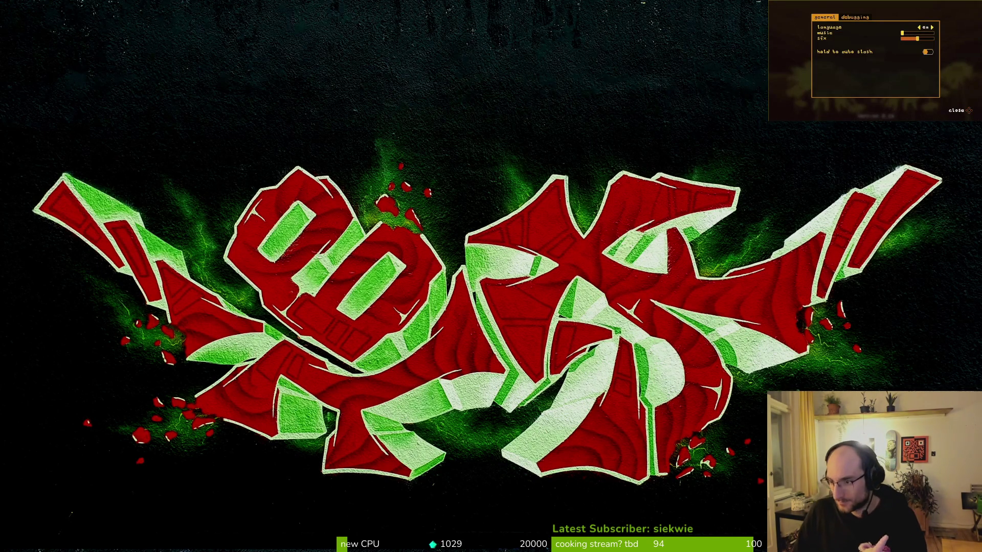
key(alt+Tab)
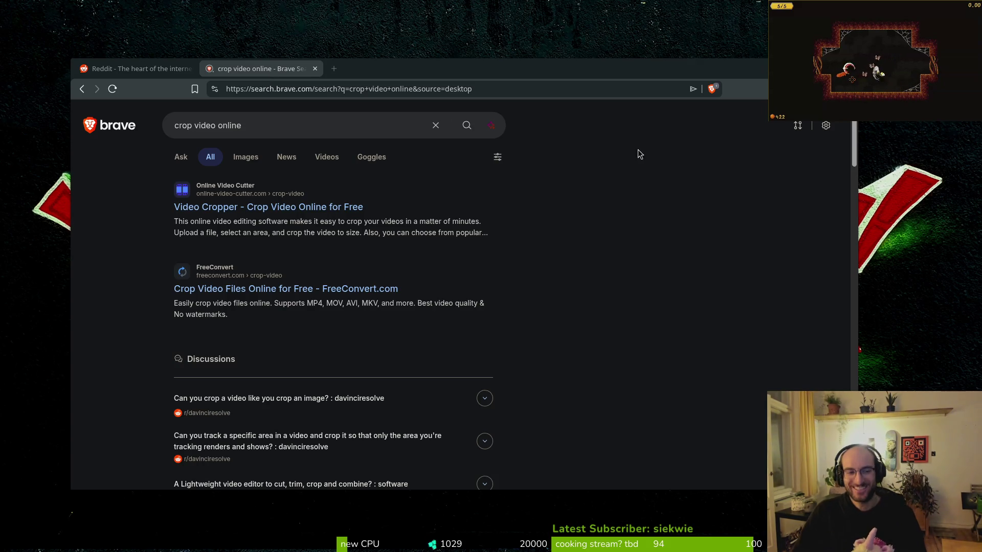
Open the online Video Cropper and upload hiveShowcase.mp4 from Downloads.
click(317, 208)
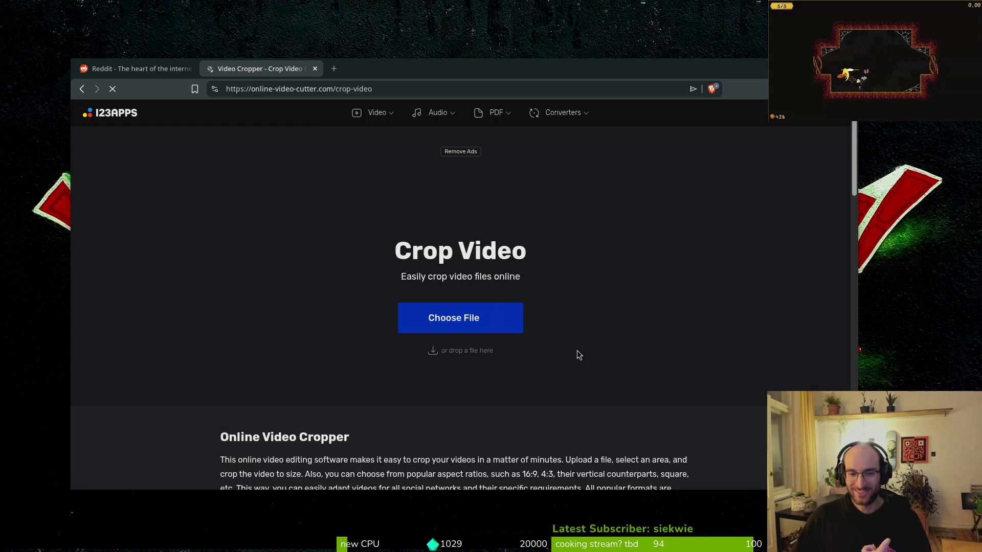
click(441, 242)
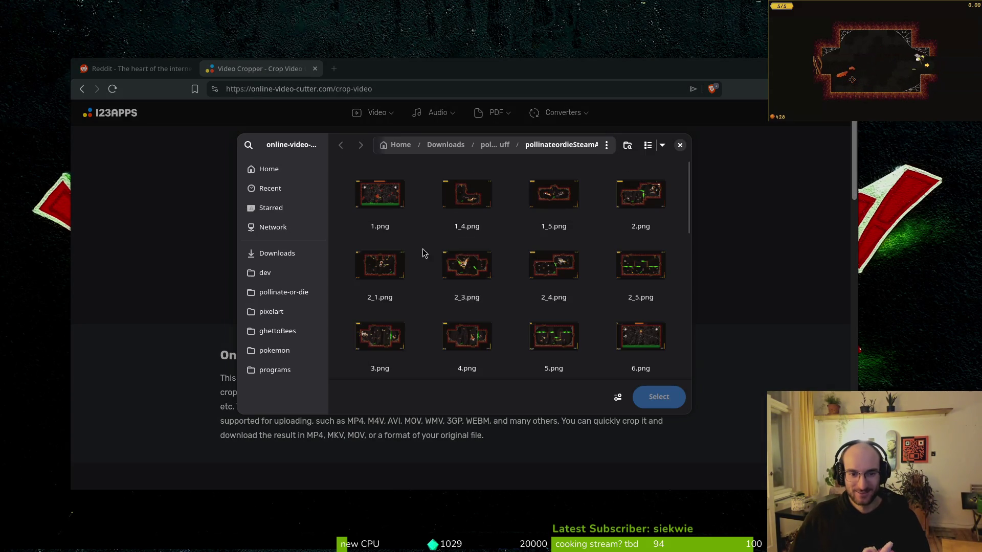
click(272, 261)
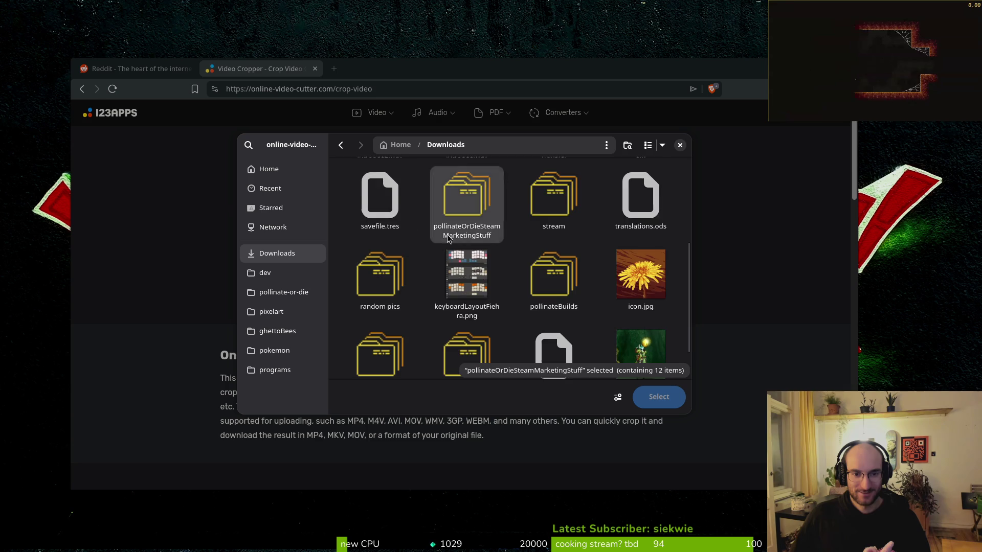
scroll(407, 224, up, 3)
click(404, 204)
click(504, 219)
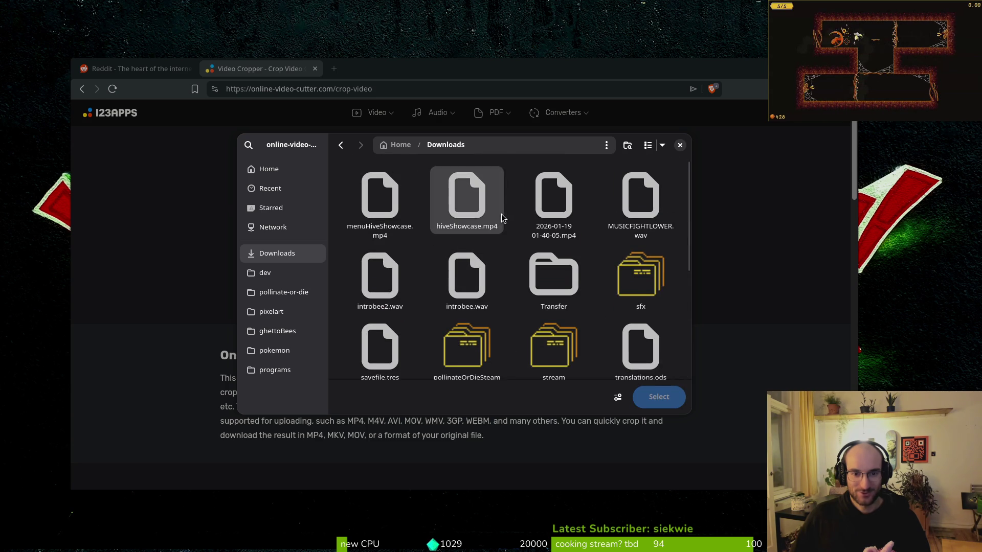
click(658, 396)
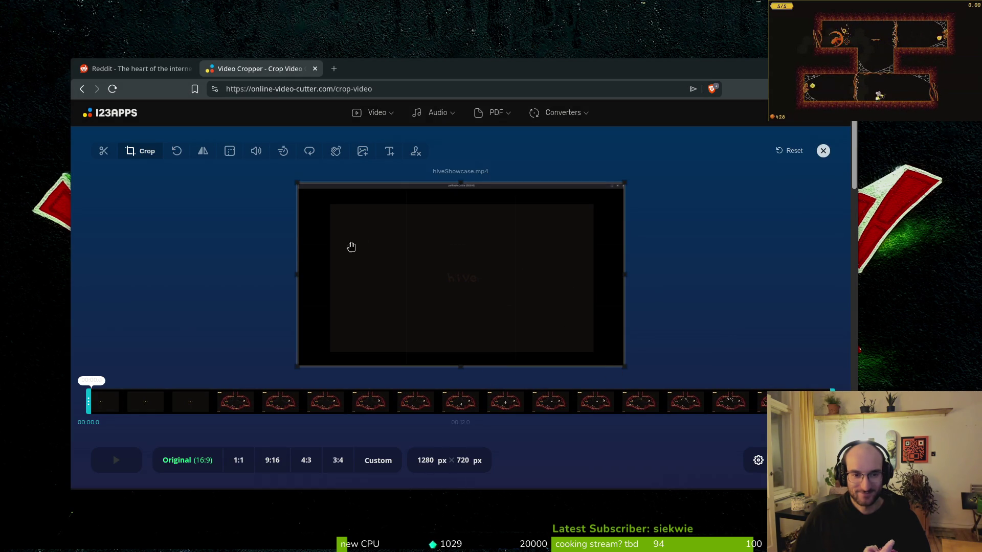
Crop the video to 1024×576 px, download the result, and close the cropper tab.
drag(300, 185, 333, 202)
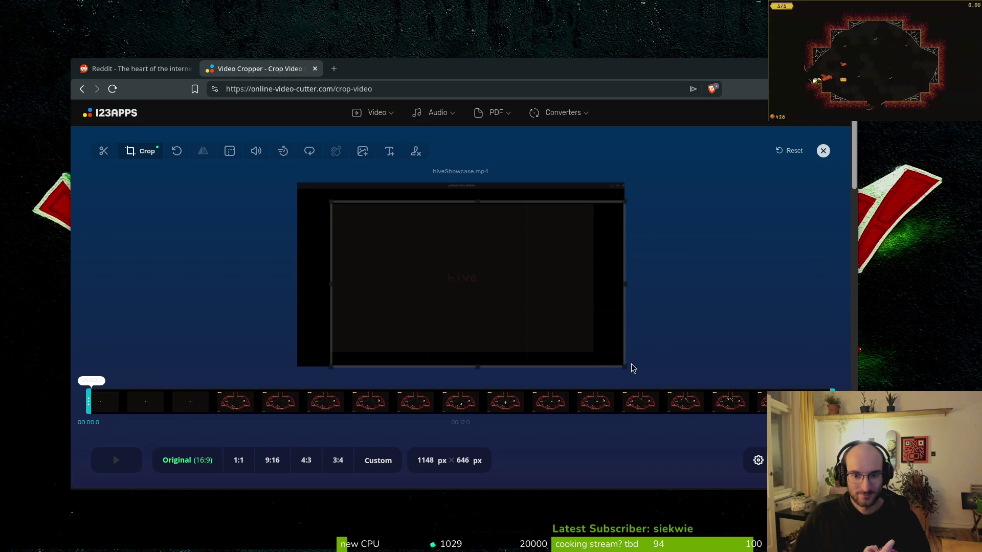
drag(625, 366, 593, 357)
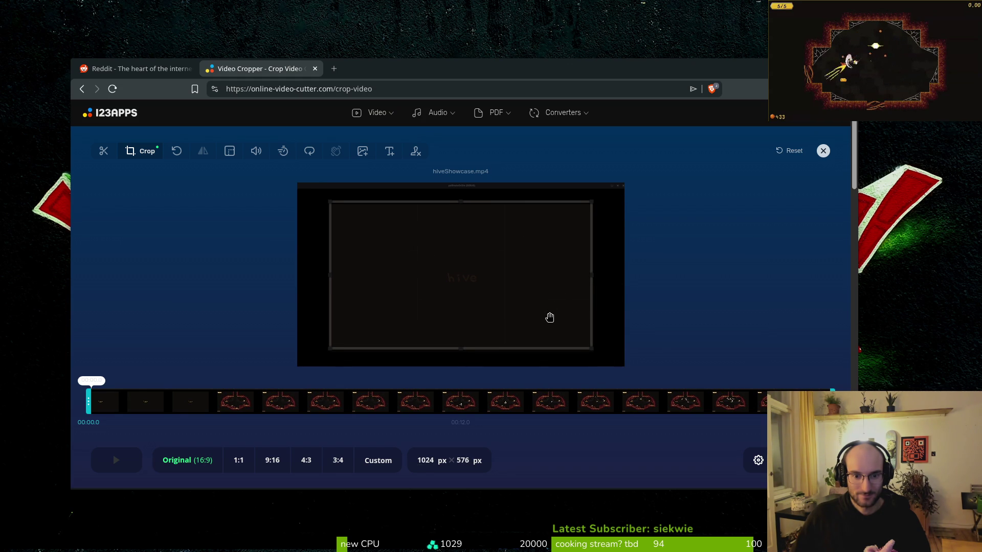
key(ctrl+plus)
key(ctrl+plus)
key(ctrl+plus)
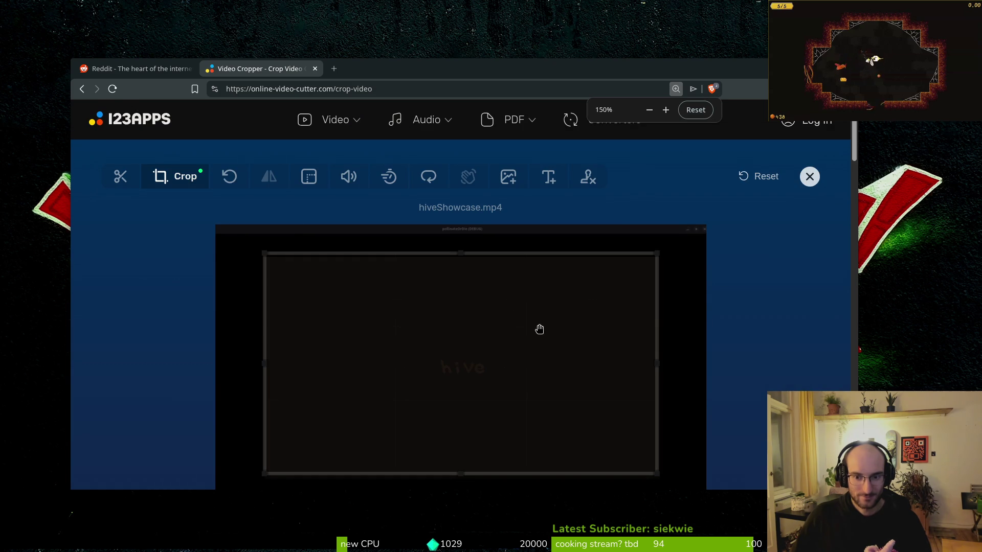
drag(528, 337, 528, 341)
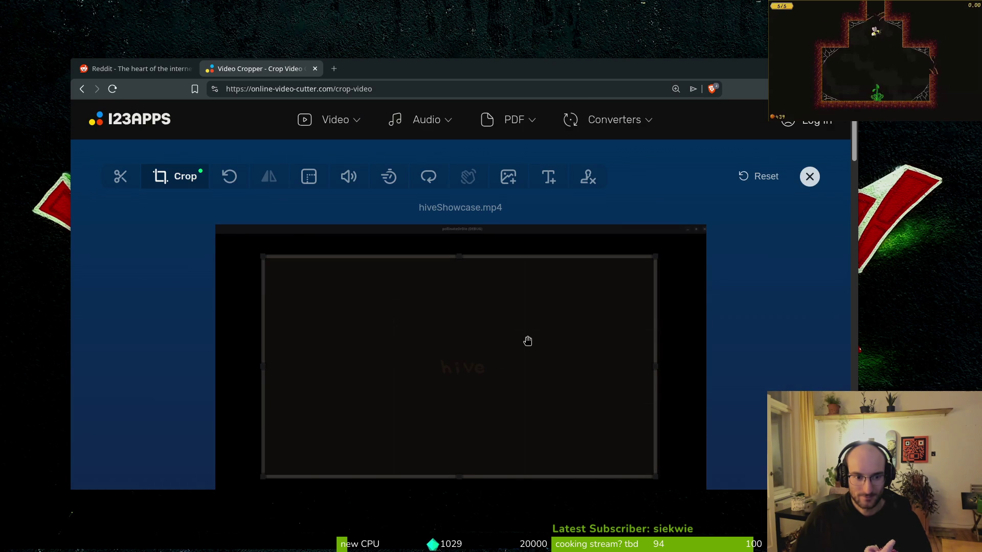
scroll(553, 352, down, 4)
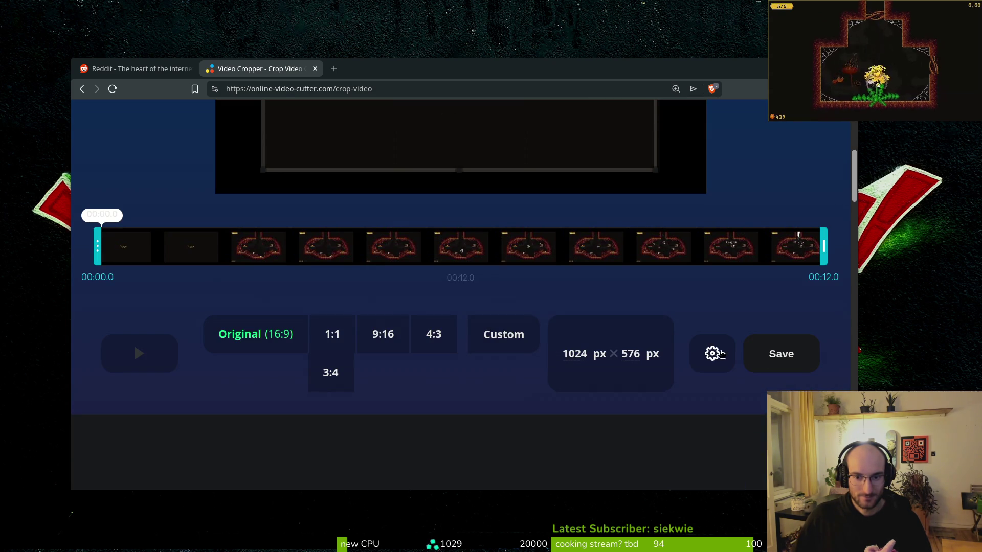
scroll(637, 220, down, 10)
scroll(595, 164, up, 12)
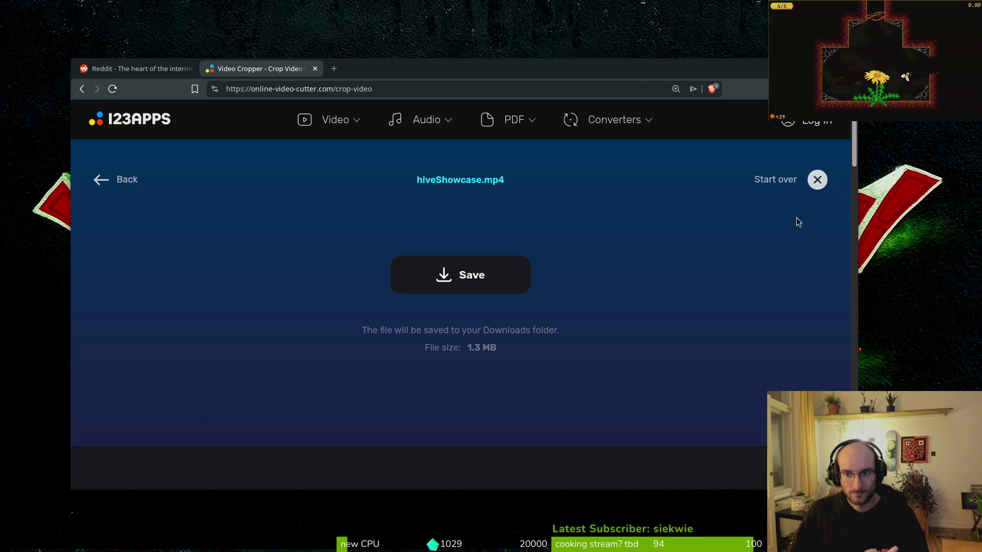
click(498, 276)
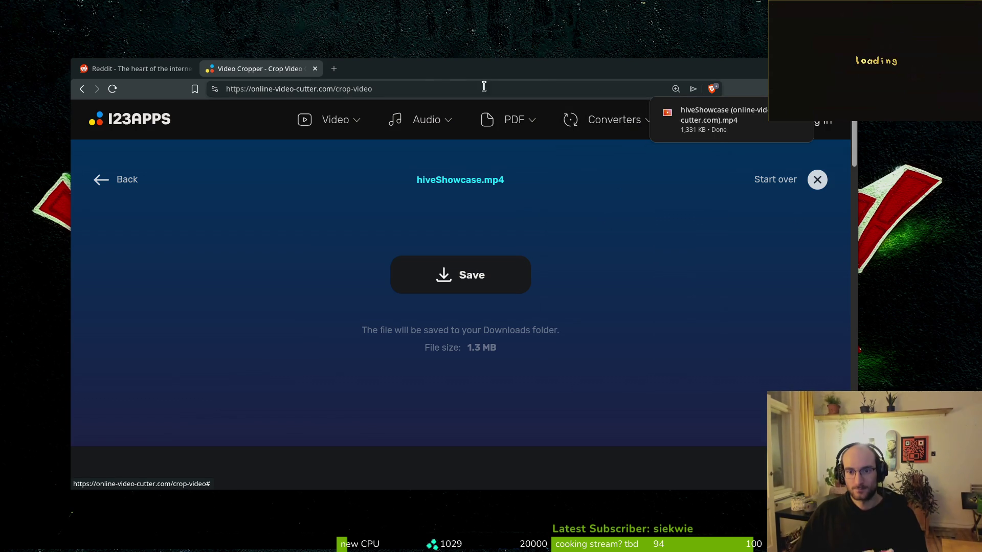
click(315, 68)
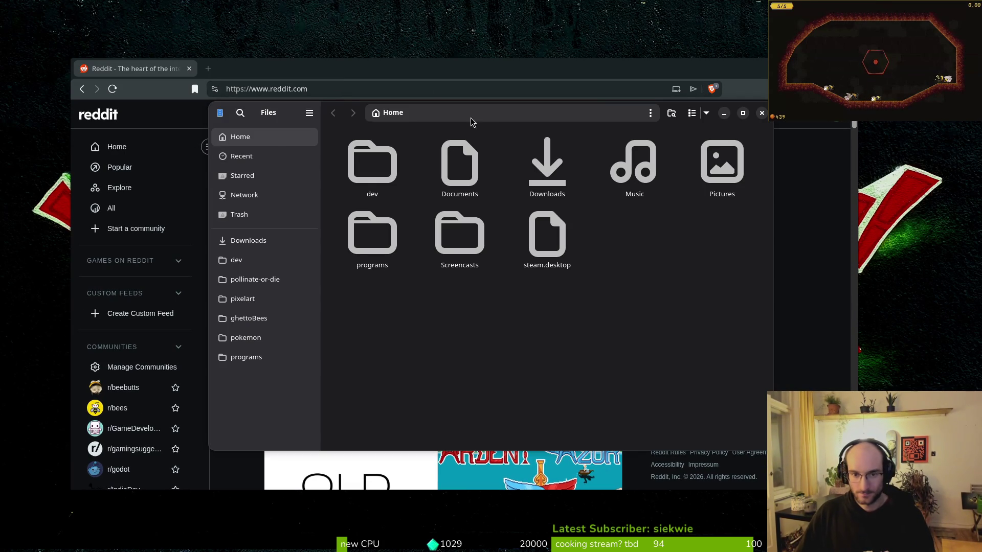
Rename the cropped download to hiveShowcaseReddit.mp4 and play it in the media player.
click(372, 174)
key(F2)
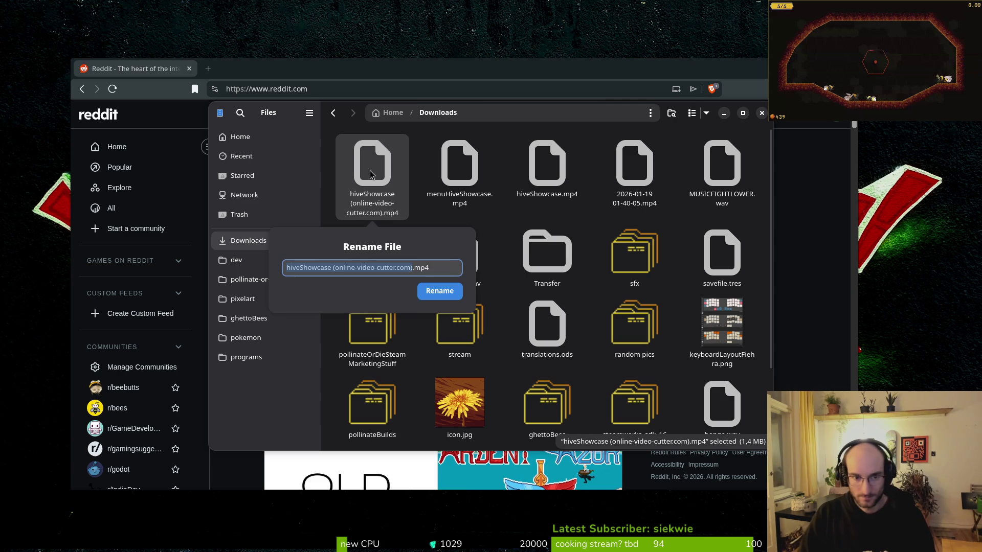
text(hiveShowca)
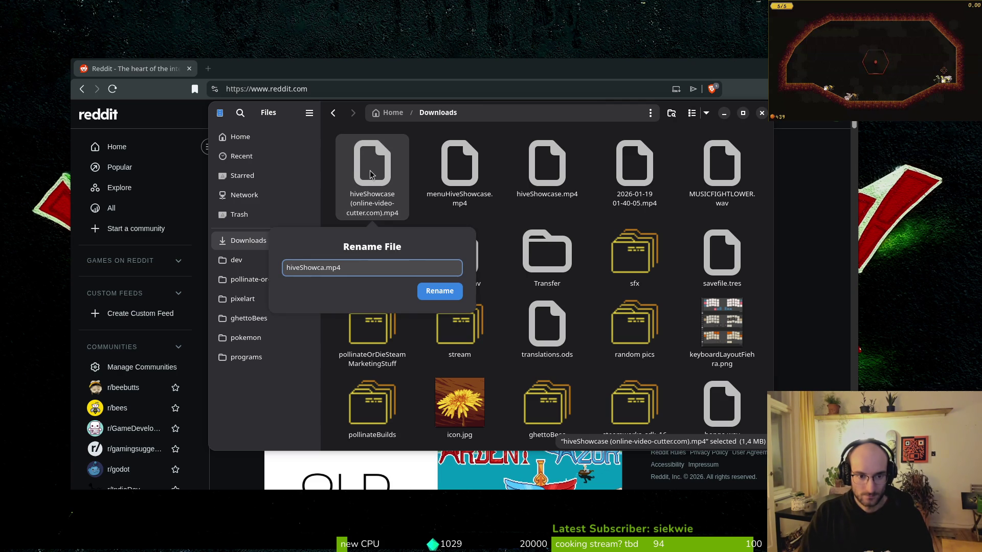
text(seReddi)
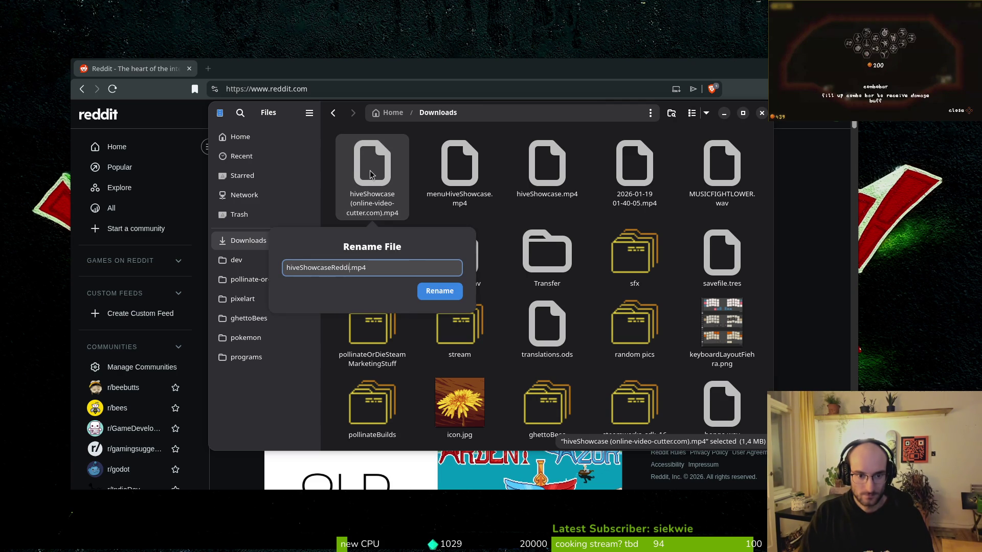
text(t)
key(Return)
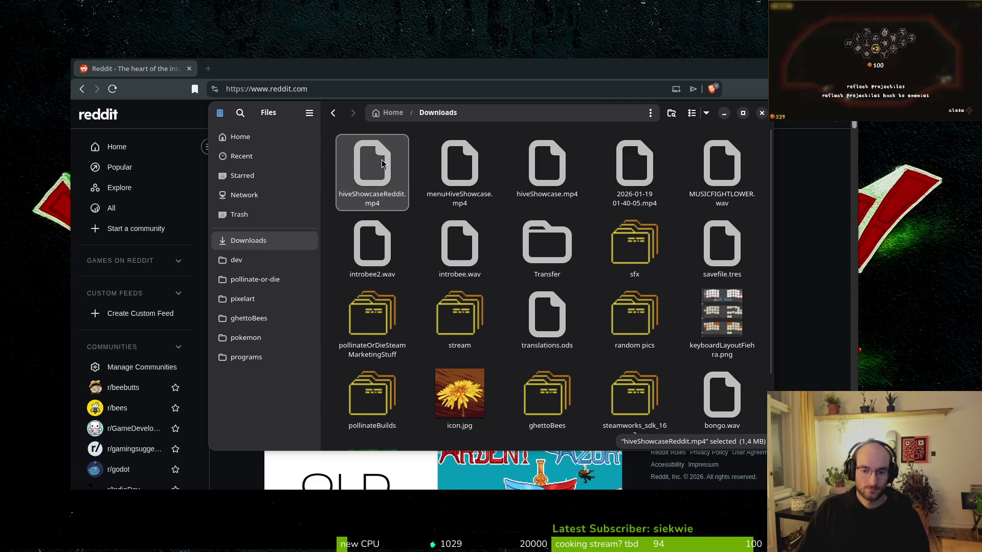
double_click(383, 163)
drag(736, 23, 732, 68)
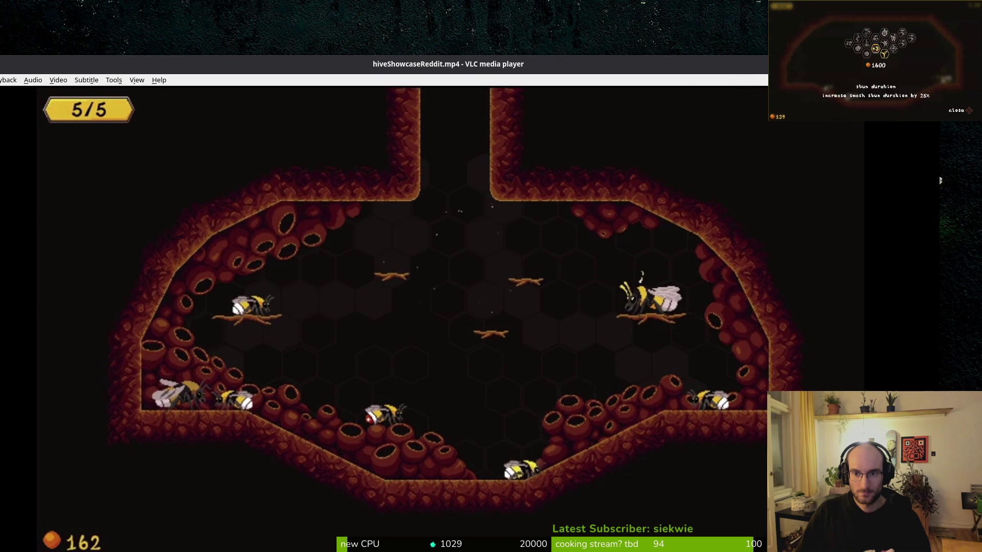
Preview hiveShowcaseReddit.mp4 twice in VLC, then close VLC and the Files window.
mouse_move(754, 75)
mouse_down()
mouse_move(450, 274)
mouse_move(539, 259)
mouse_move(744, 115)
mouse_up()
drag(767, 170, 600, 170)
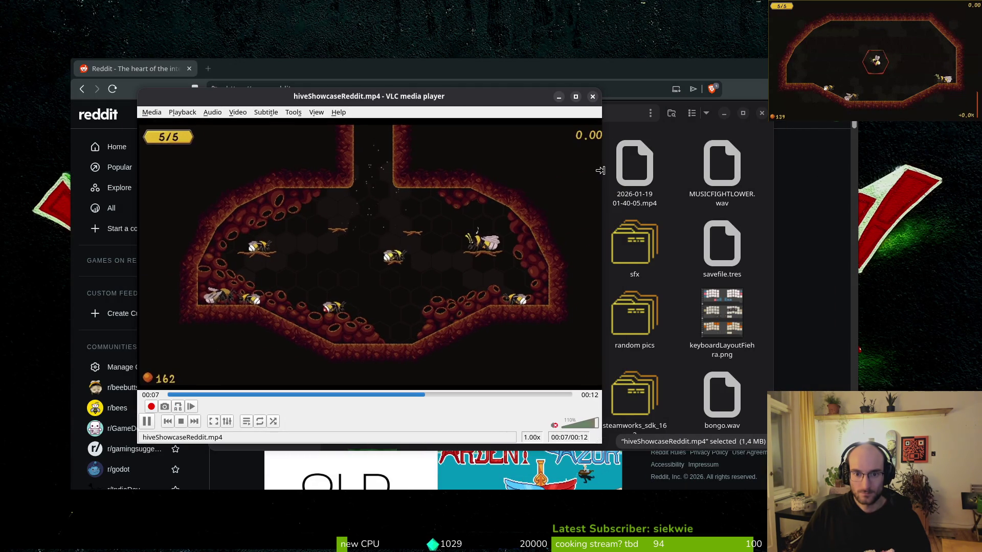
click(593, 96)
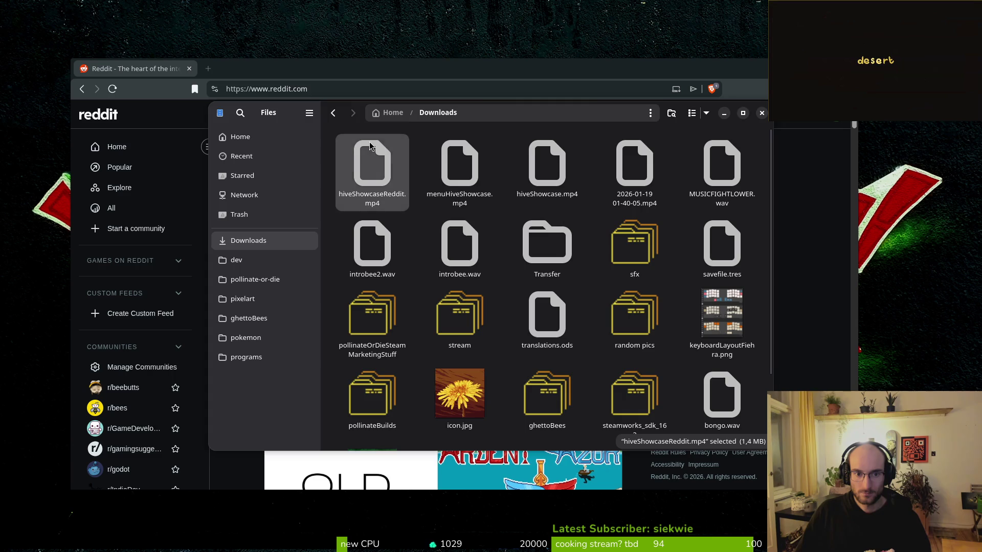
double_click(369, 145)
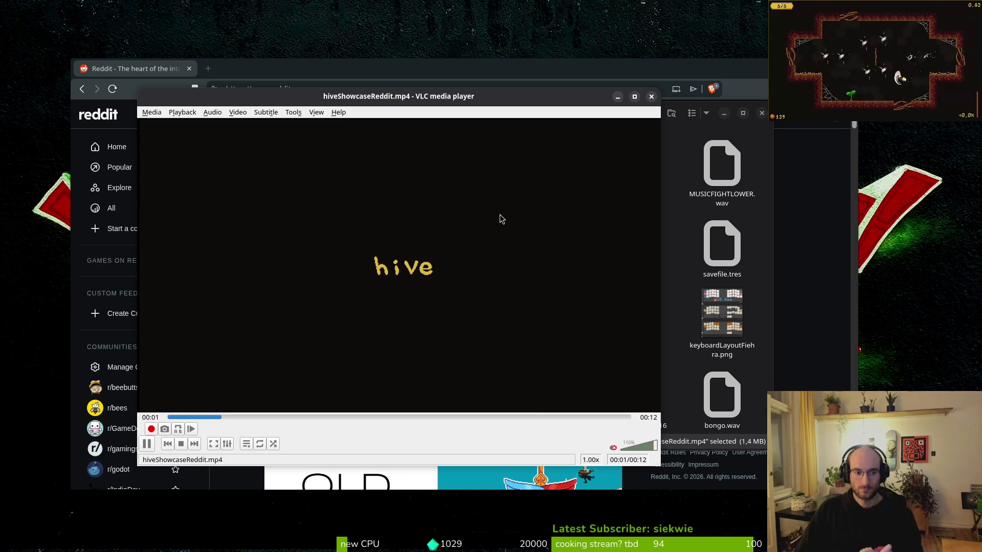
click(651, 97)
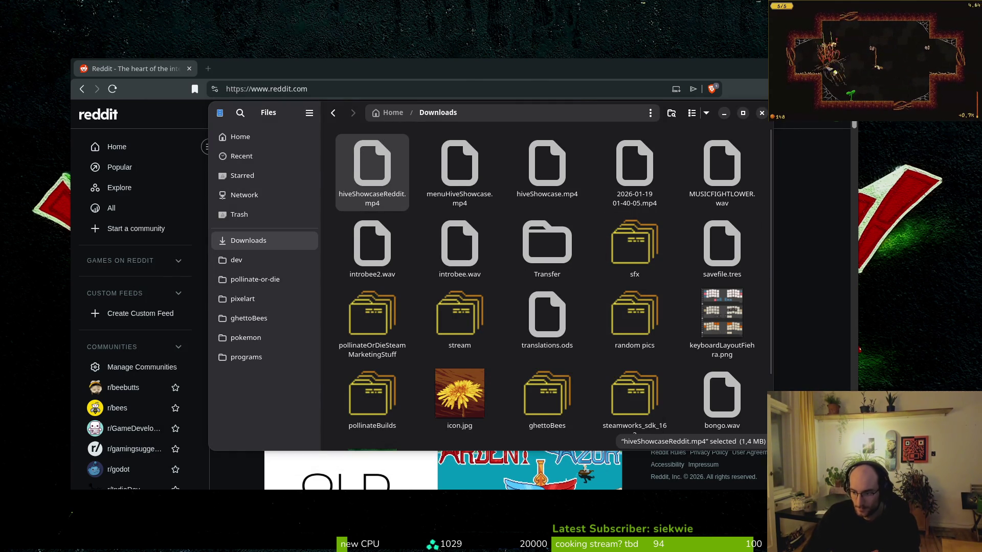
key(ctrl+w)
key(ctrl+t)
key(ctrl+w)
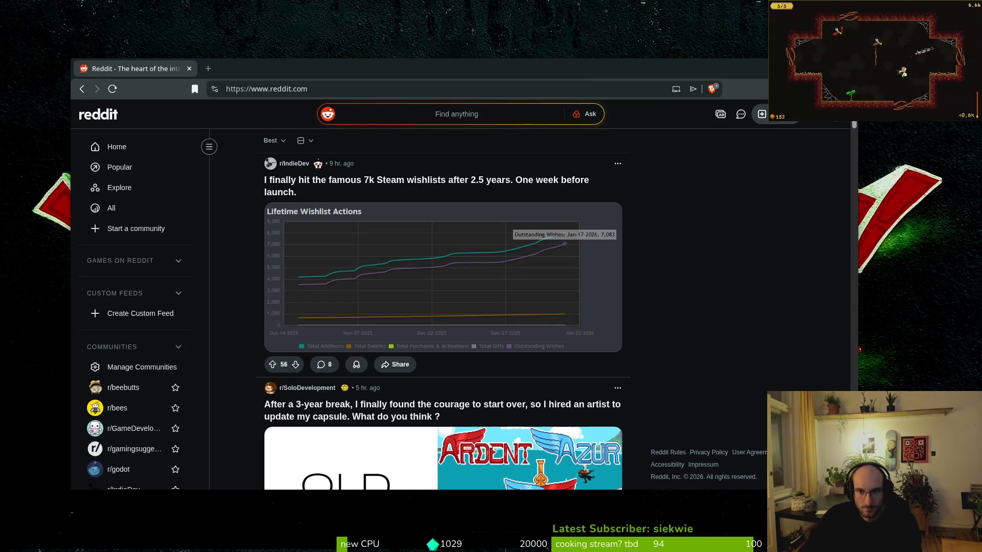
Start a new Reddit post and draft the opening words of its title.
click(762, 114)
click(297, 241)
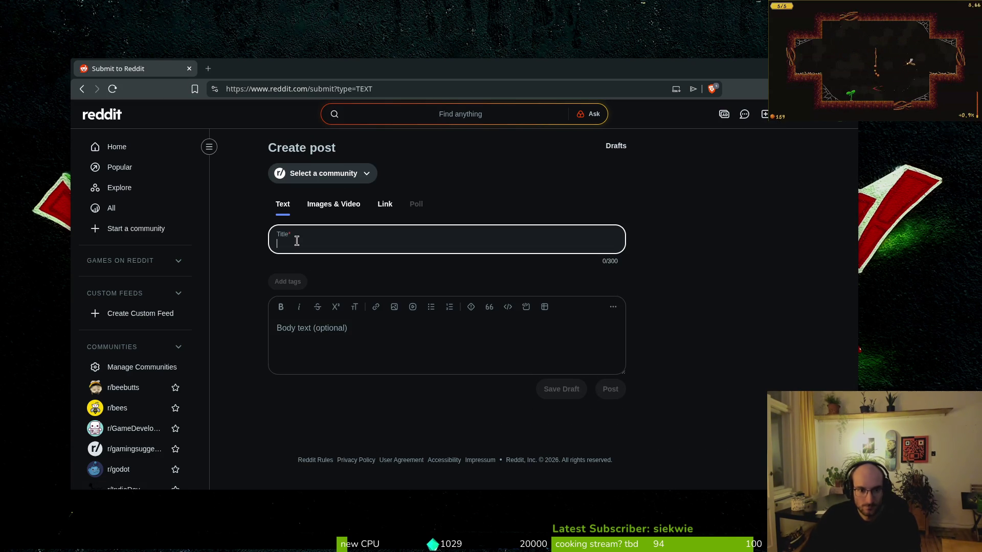
text(i am ao happy. after)
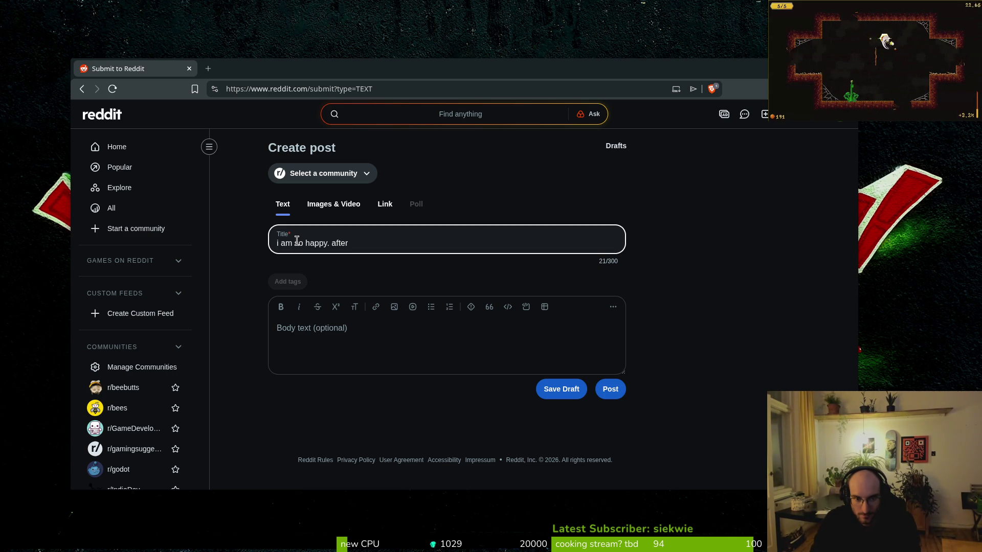
text(locking in super)
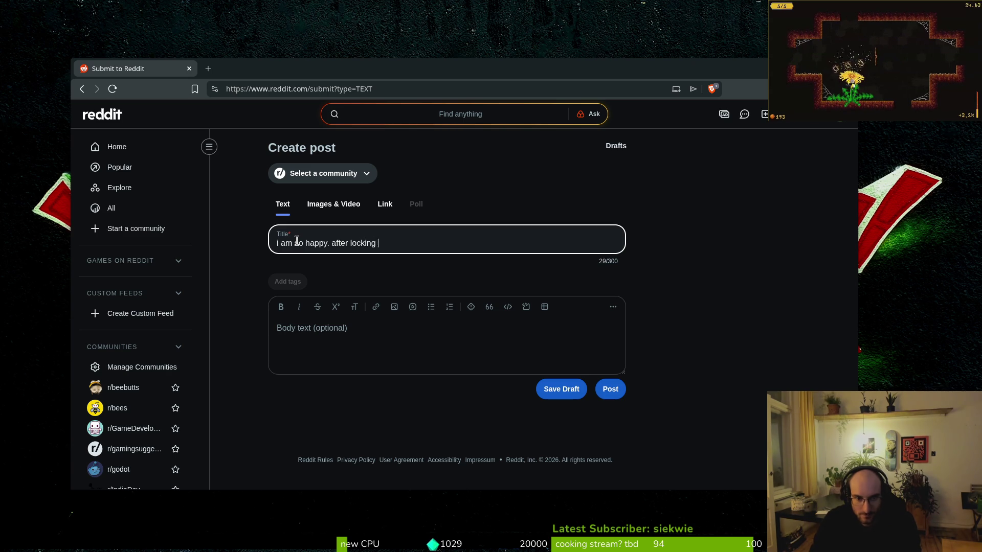
key(BackSpace)
key(BackSpace)
key(BackSpace)
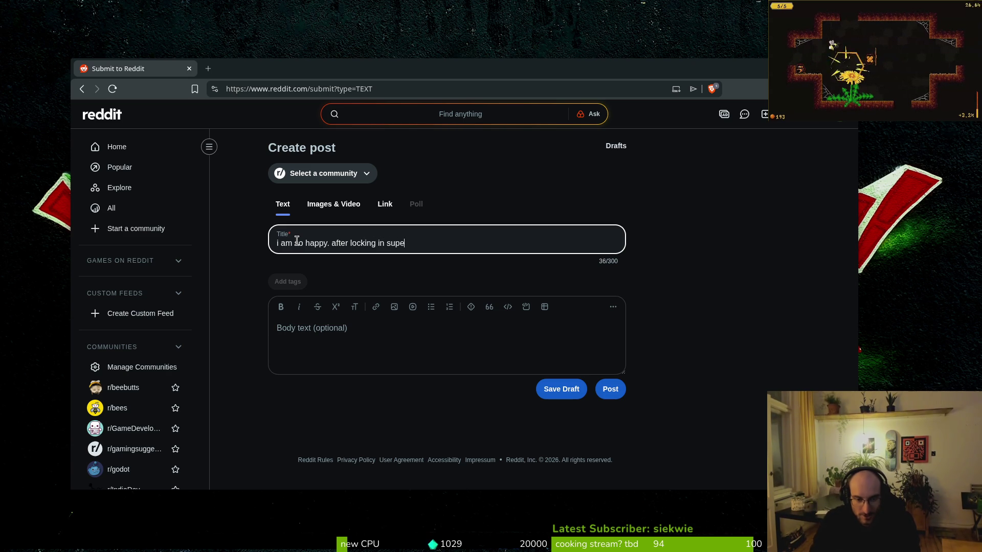
key(BackSpace)
key(BackSpace)
key(BackSpace)
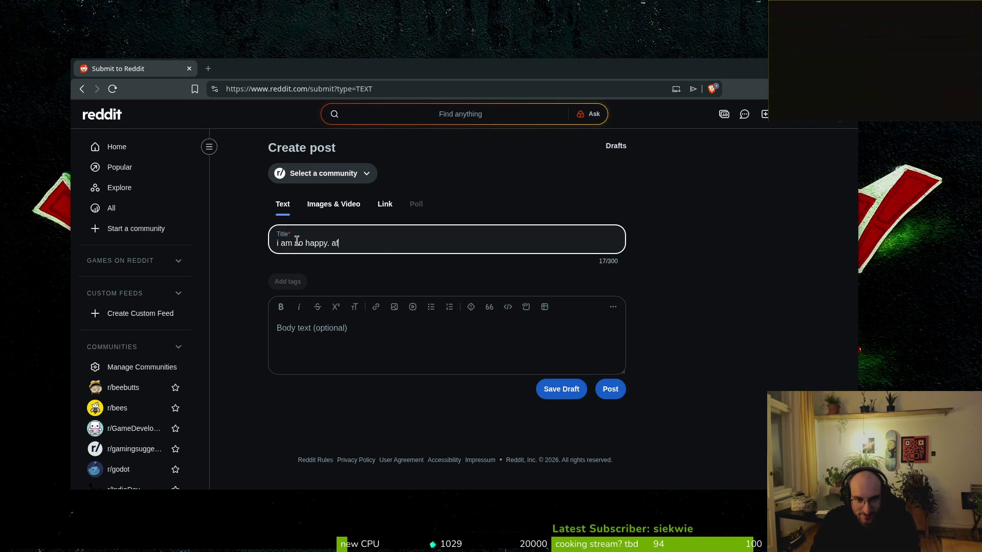
text(after)
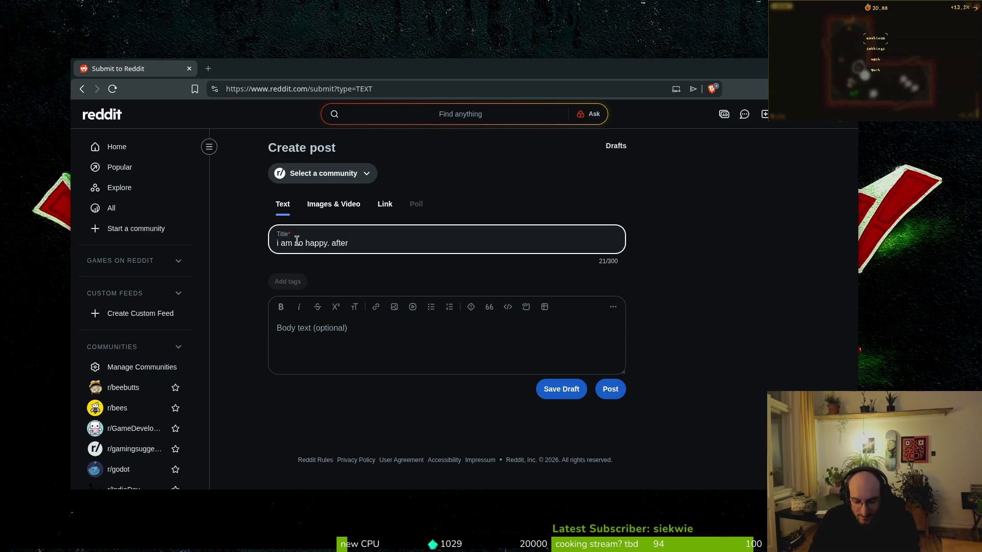
key(BackSpace)
key(BackSpace)
key(BackSpace)
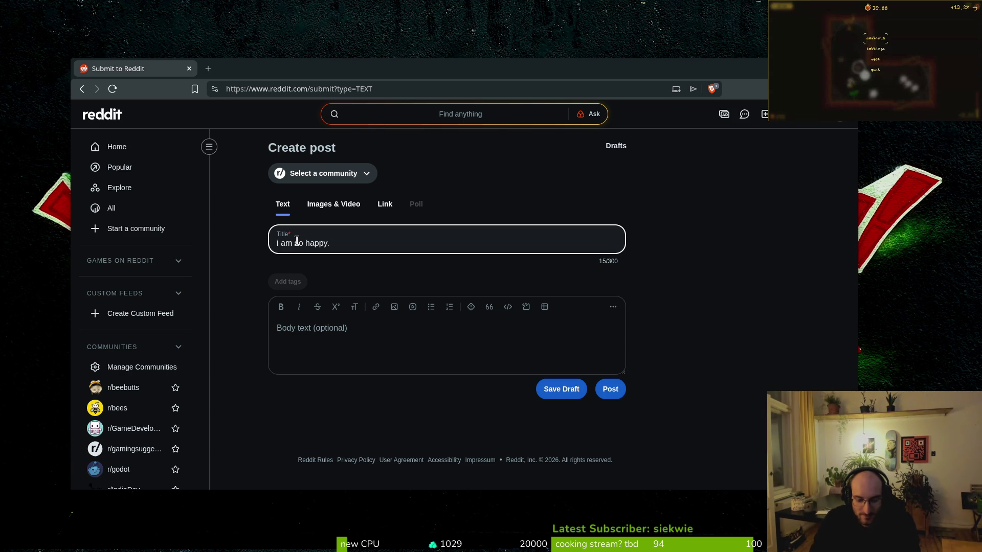
Finish the title announcing the first Steam demo of a bumblebee game, and select Images & Video.
text(today we released our first demo on steam!)
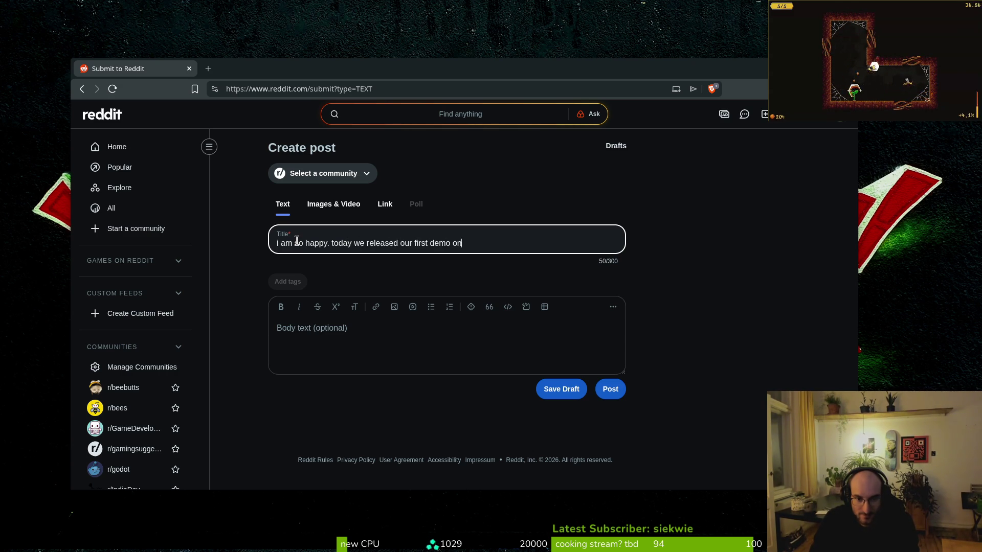
key(BackSpace)
key(BackSpace)
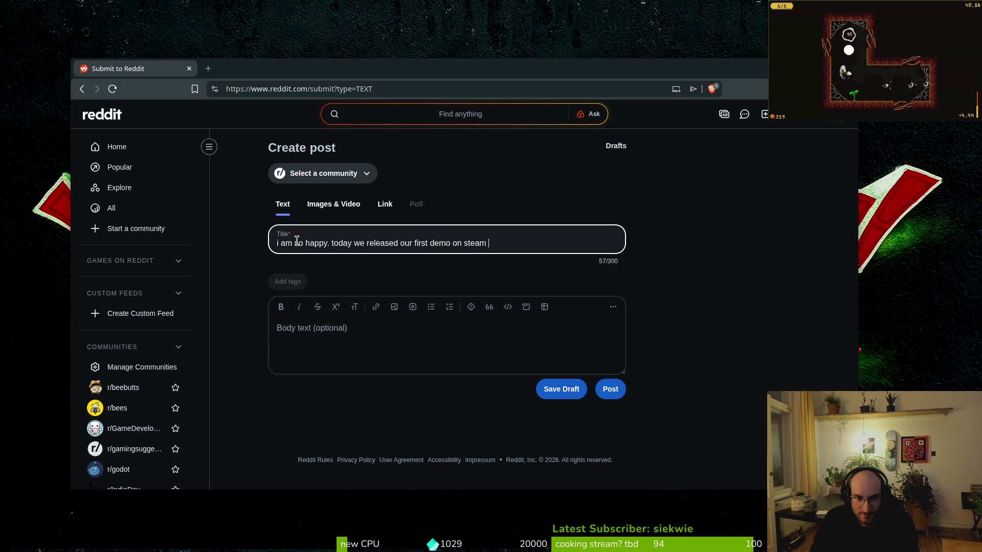
key(Left)
key(Left)
key(Left)
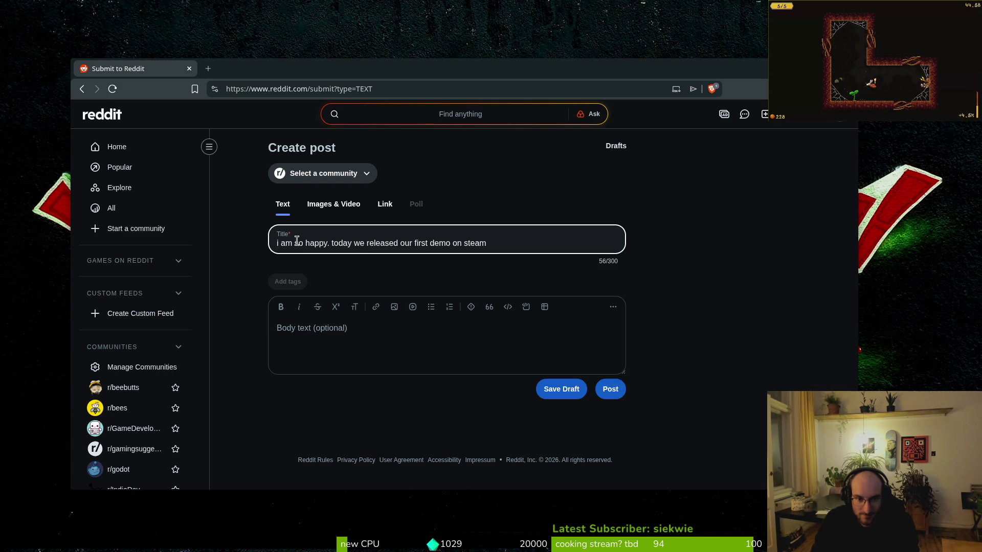
key(Left)
key(Left)
key(Left)
text(nd)
key(BackSpace)
key(BackSpace)
key(BackSpace)
text(, )
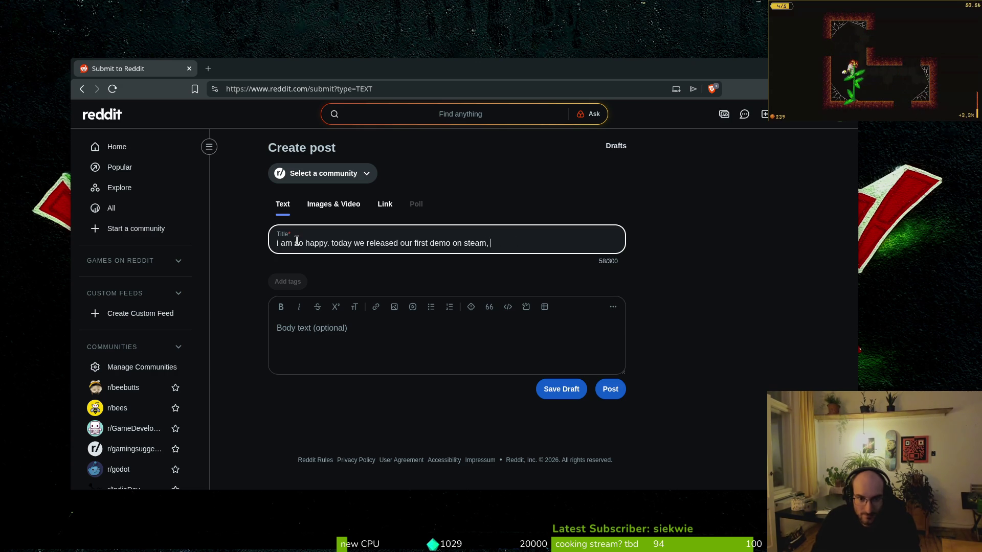
text(a game about bu)
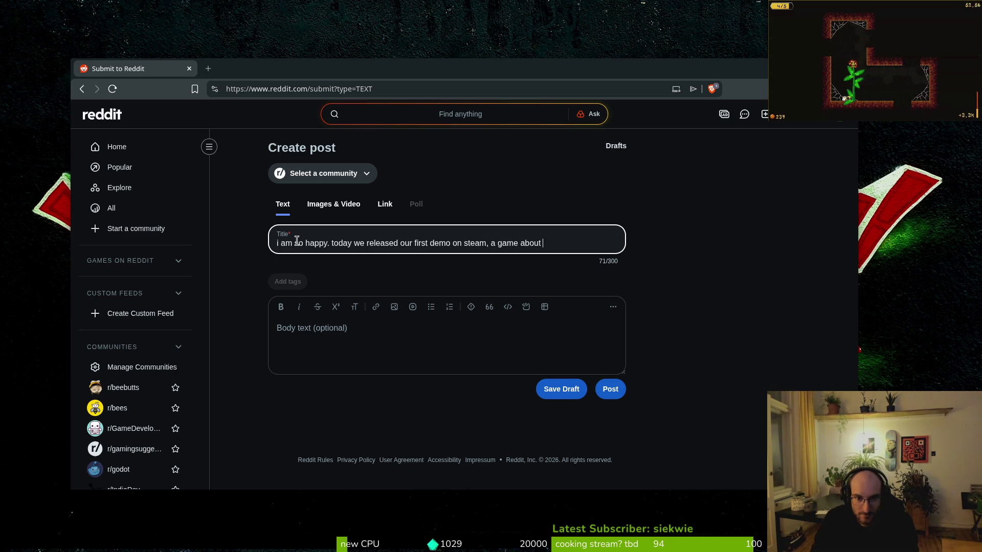
text(mblebees)
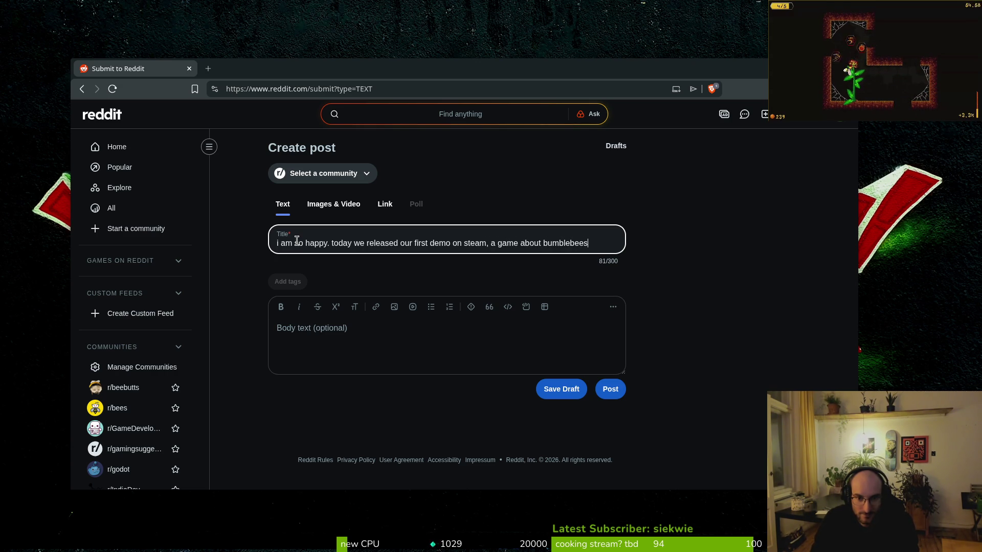
text(!)
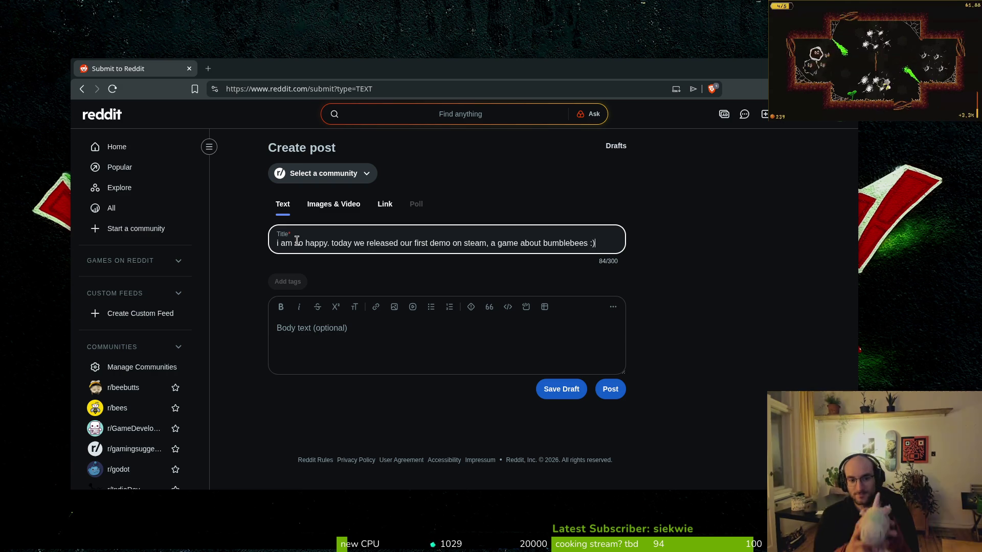
click(395, 354)
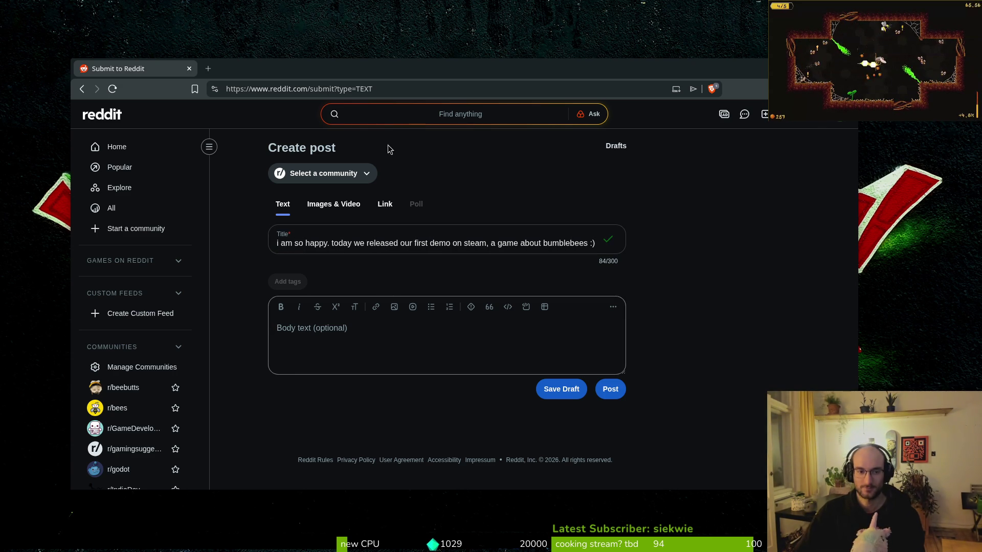
click(333, 204)
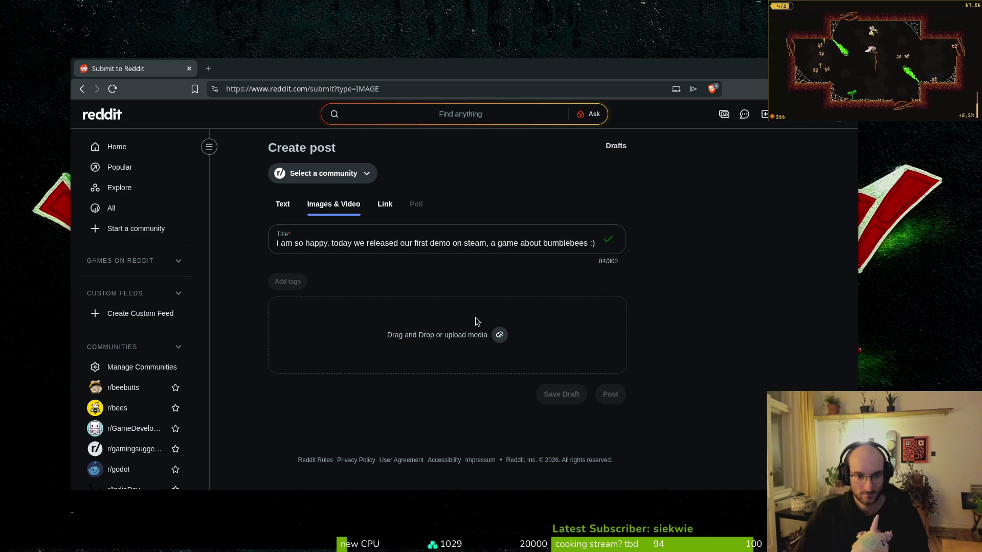
click(499, 337)
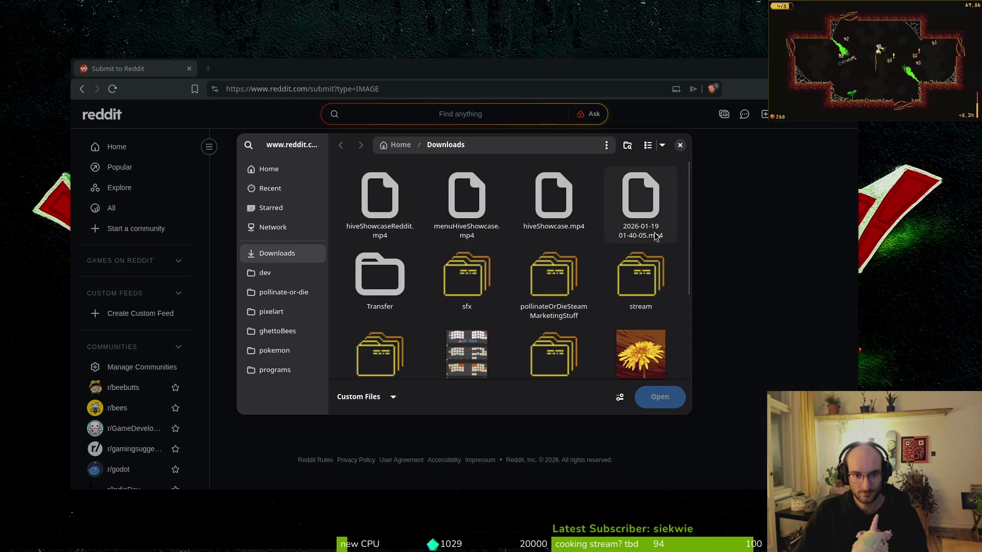
click(658, 146)
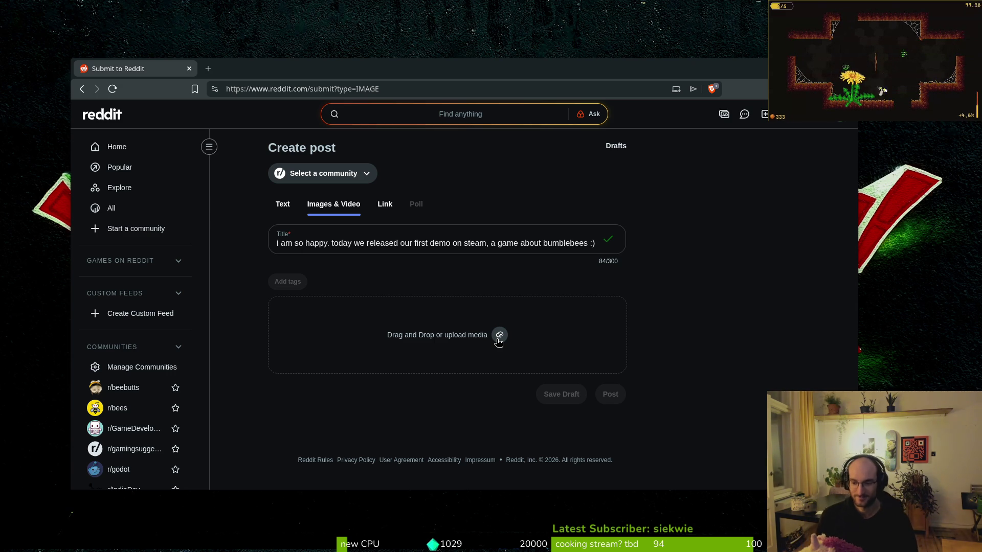
click(498, 335)
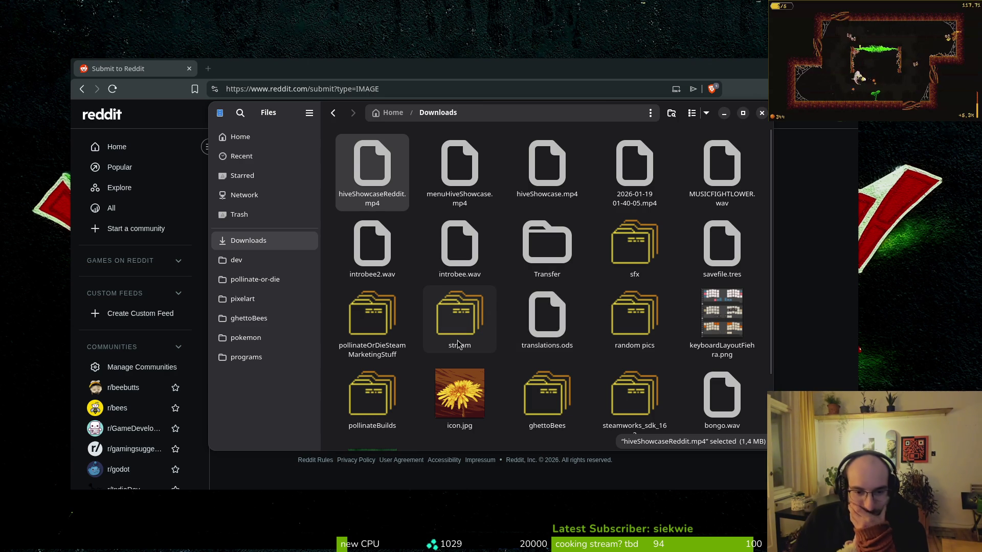
Browse the pollinate-or-die and Downloads folders, close the file chooser without a photo, and open a blank tab.
click(251, 279)
click(263, 242)
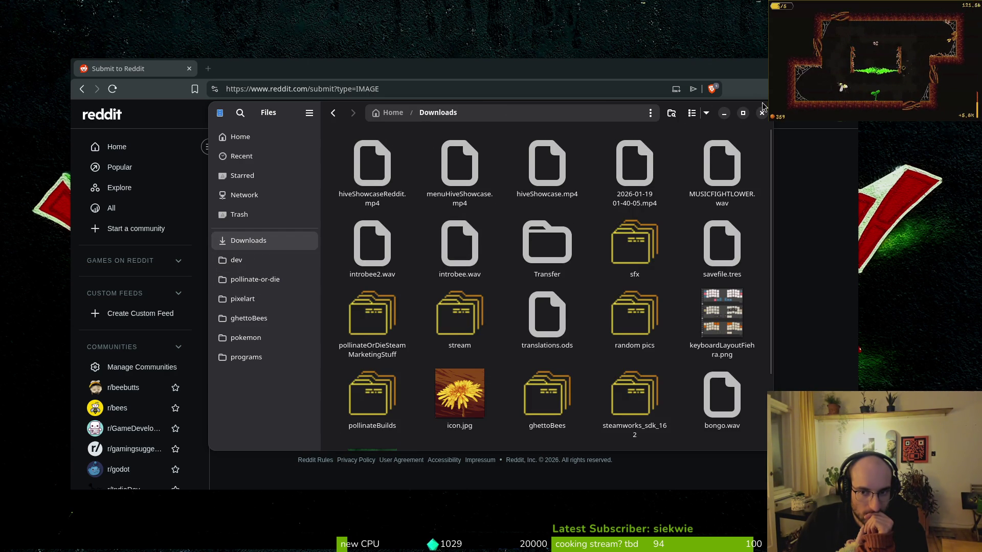
key(Escape)
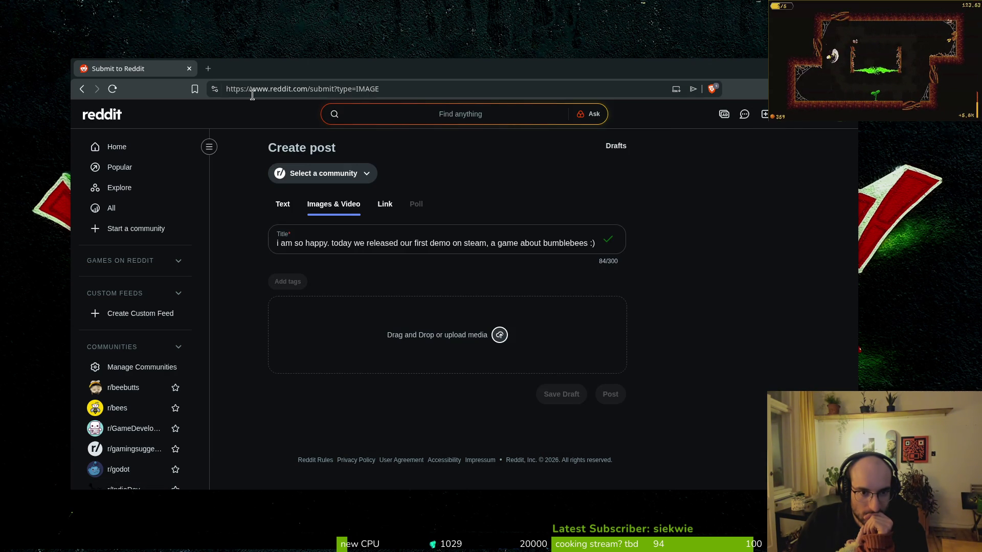
click(207, 68)
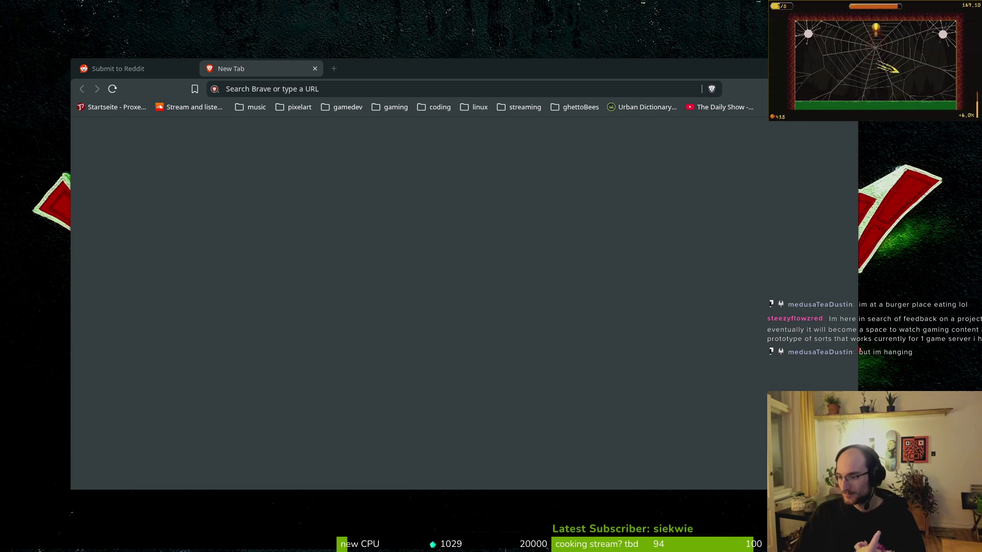
Leave the address bar empty and open a second blank new tab with Ctrl+T.
click(226, 89)
key(Escape)
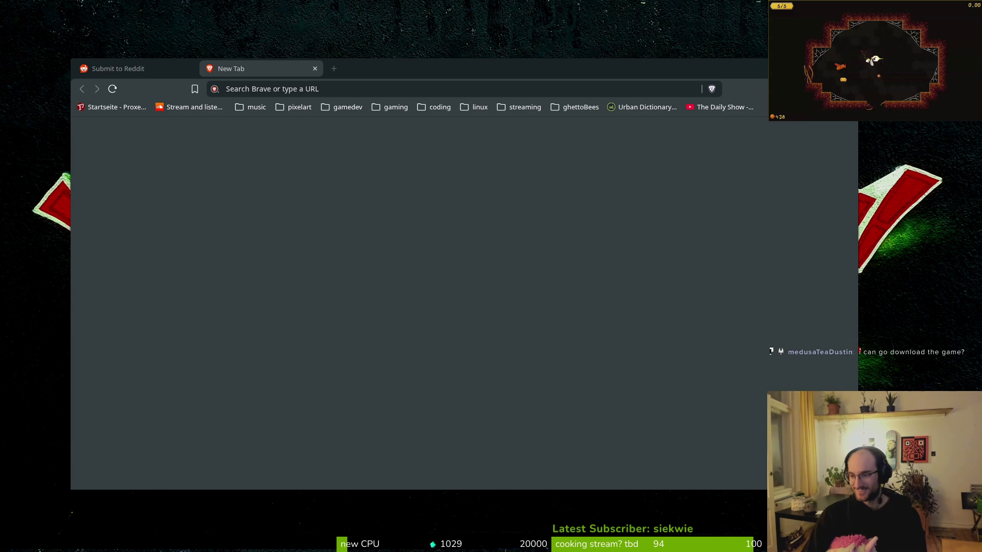
key(ctrl+t)
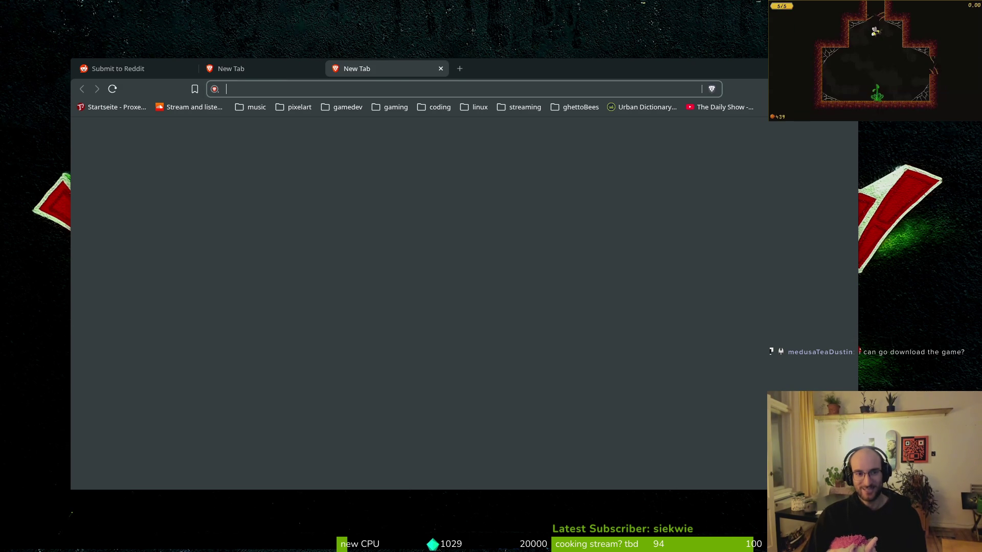
Load the Pollinate or Die Demo Steam store page, maximize the browser, and go back to the empty tab.
text(https://store.steampowered.com/app/4216900/Pollinate_or_Die_Demo/)
key(Return)
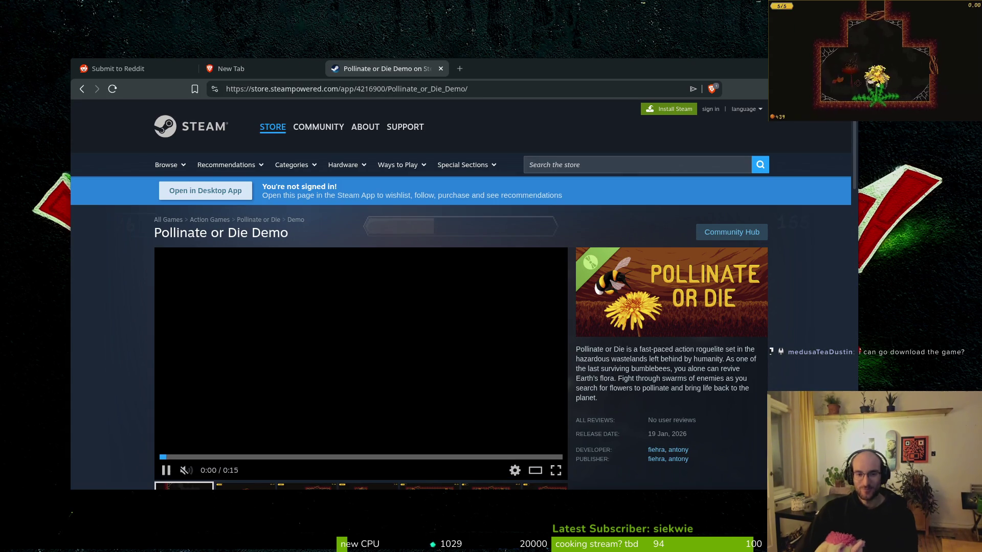
scroll(235, 259, down, 1)
scroll(127, 289, down, 1)
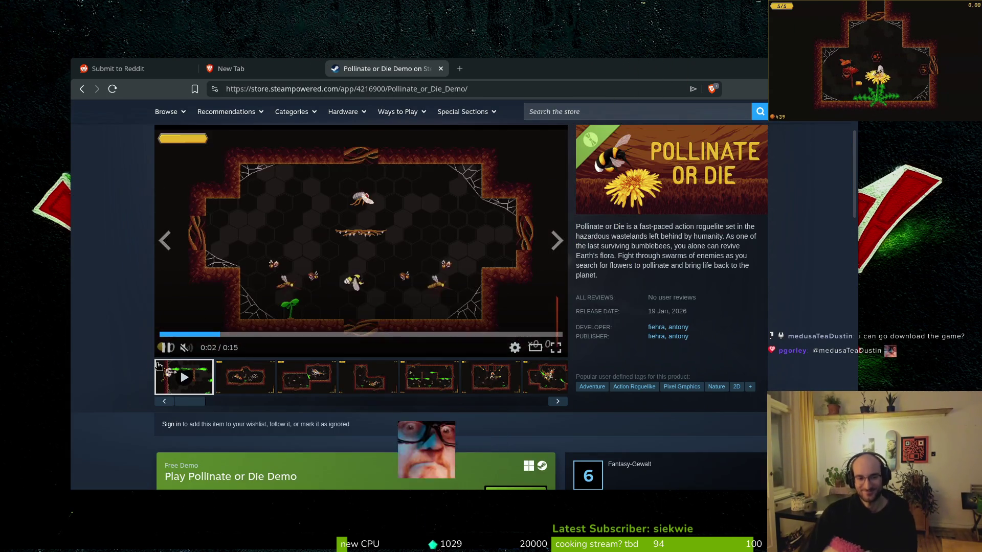
double_click(510, 69)
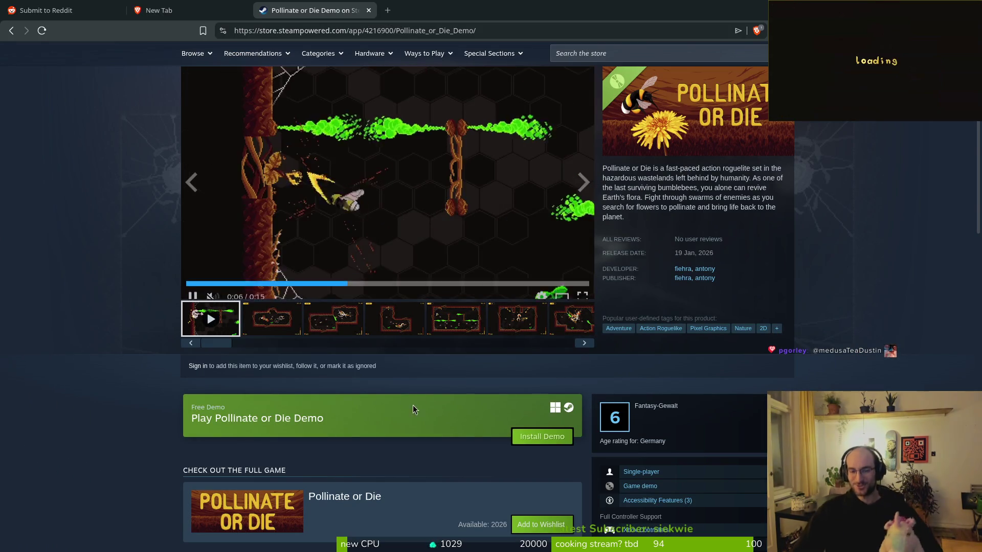
scroll(143, 363, up, 2)
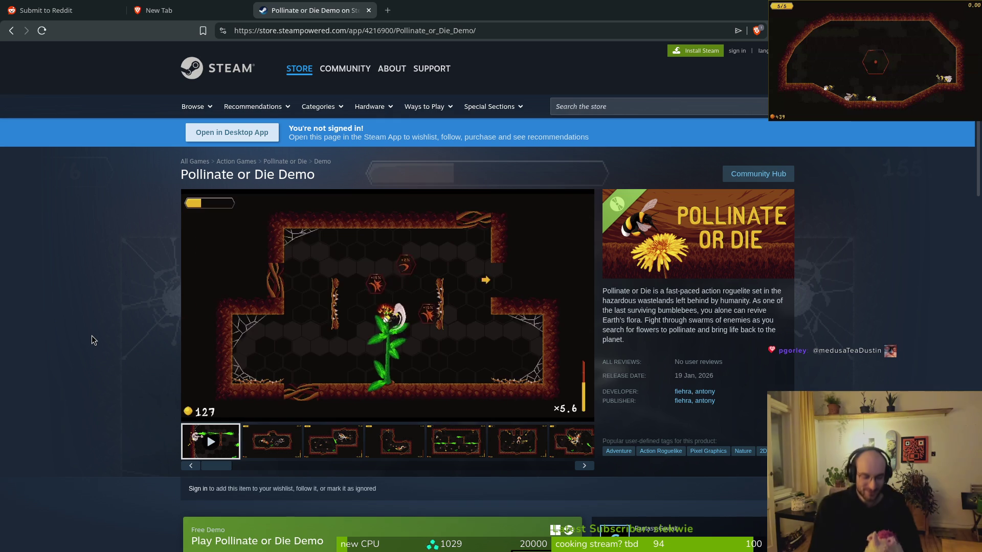
key(ctrl+shift+Tab)
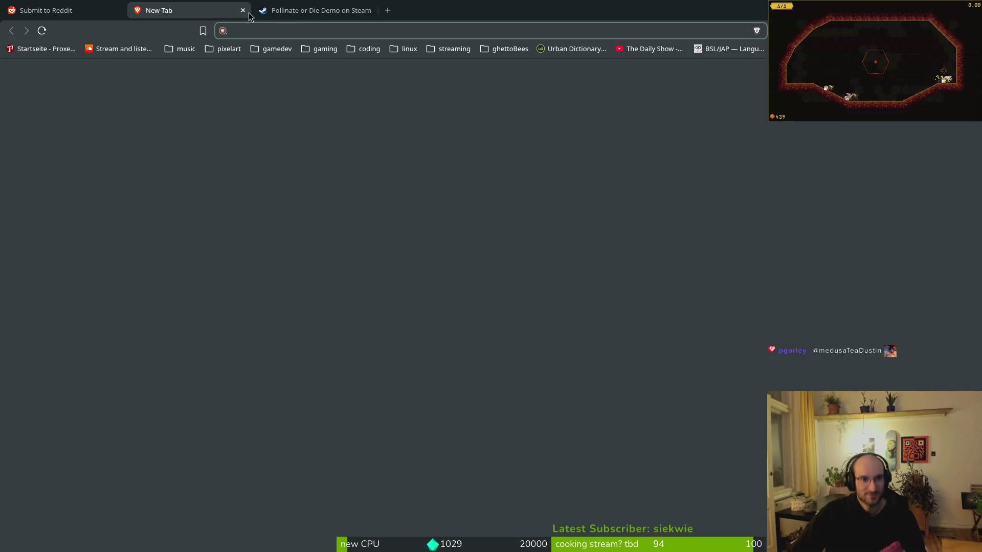
Close the empty new tab and move between the Reddit draft, the Steam store page and the replay video tab.
key(ctrl+w)
click(84, 8)
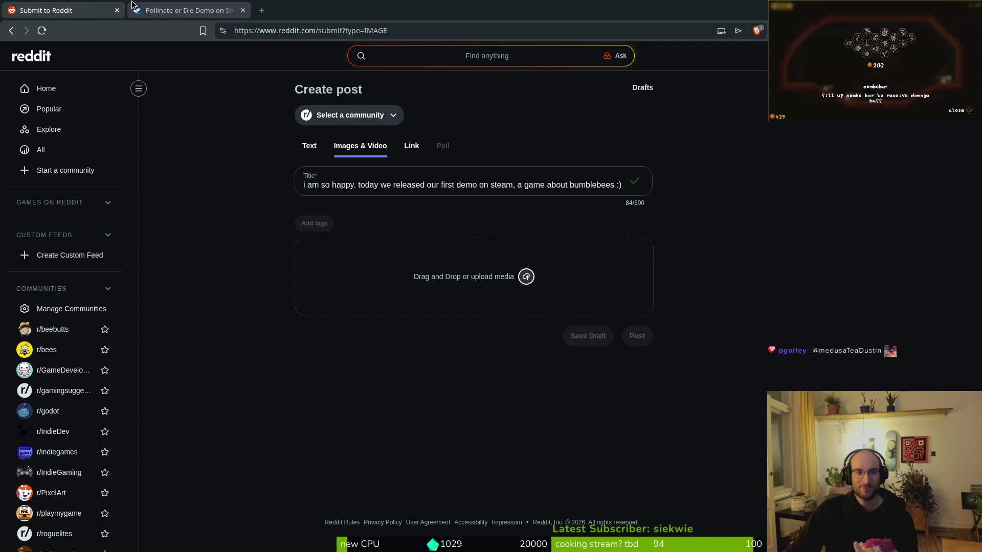
click(173, 7)
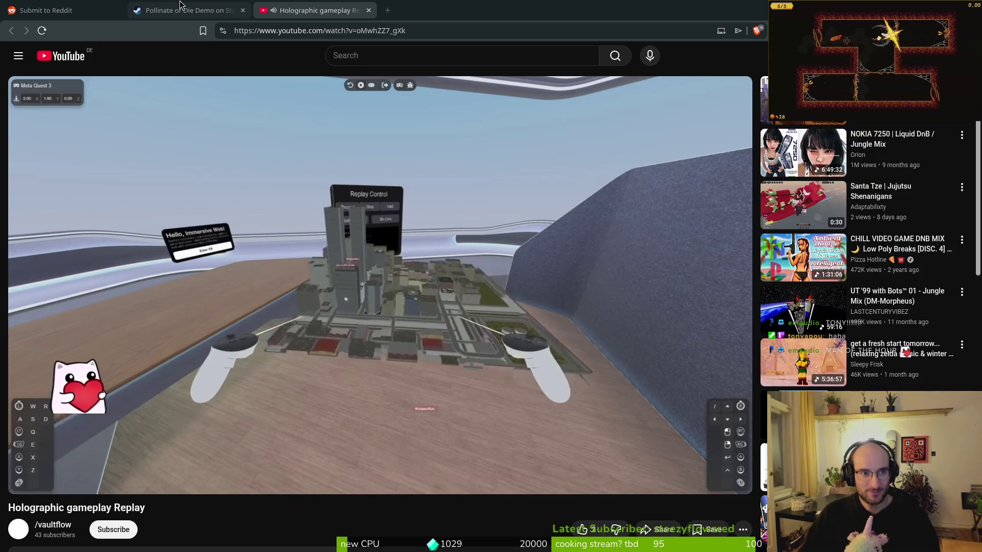
click(230, 11)
Watch the Holographic gameplay Replay video from 0:00 and replay part of it, then close it and return to Reddit.
click(338, 10)
mouse_move(437, 379)
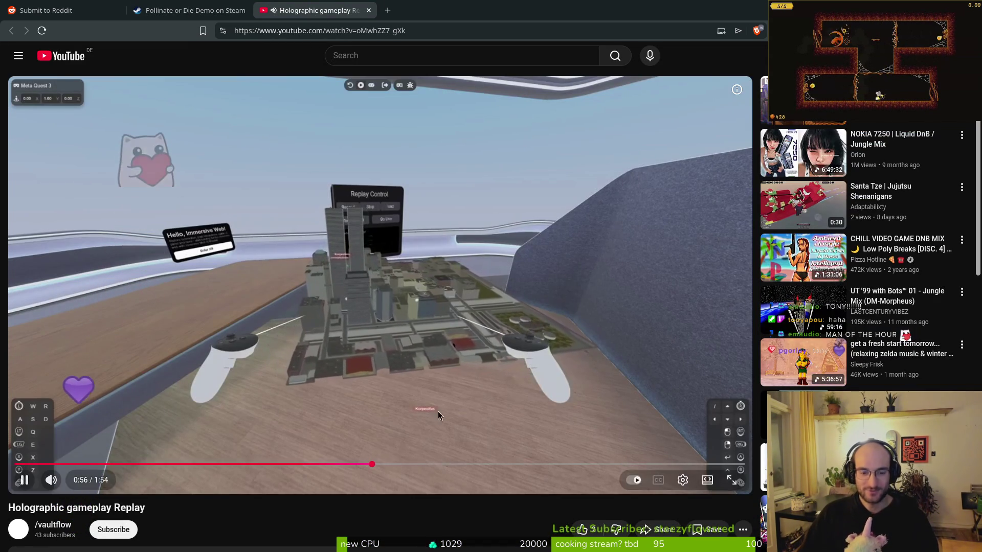
drag(2, 467, 3, 465)
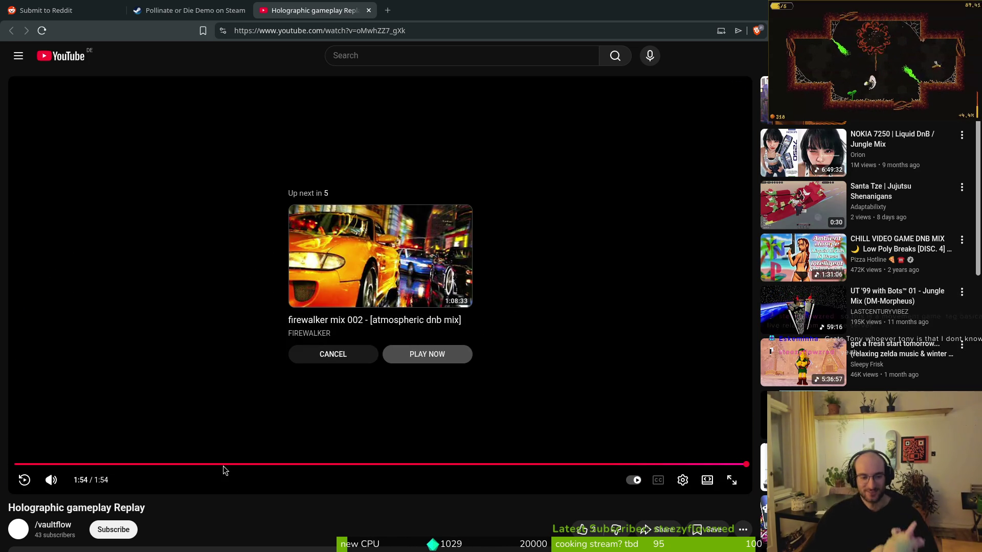
click(160, 464)
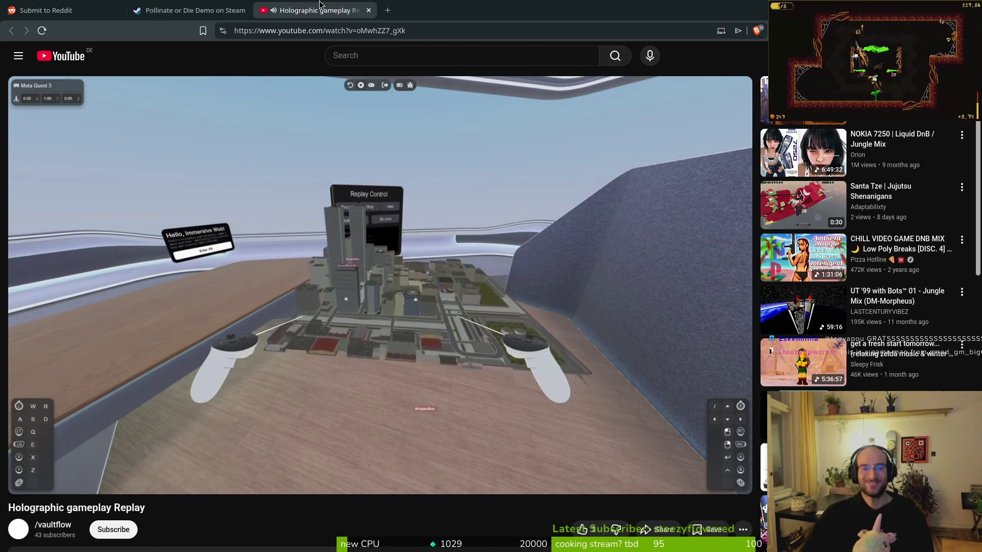
click(368, 10)
click(51, 10)
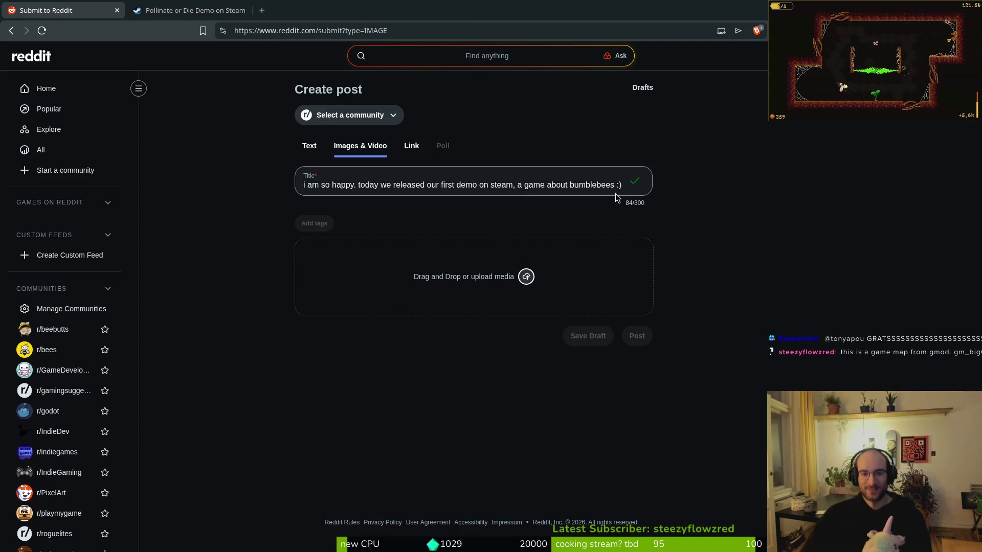
Upload the selfie signal-2026-01-19-015504.jpeg from Downloads, then switch the post to the Text type.
click(524, 277)
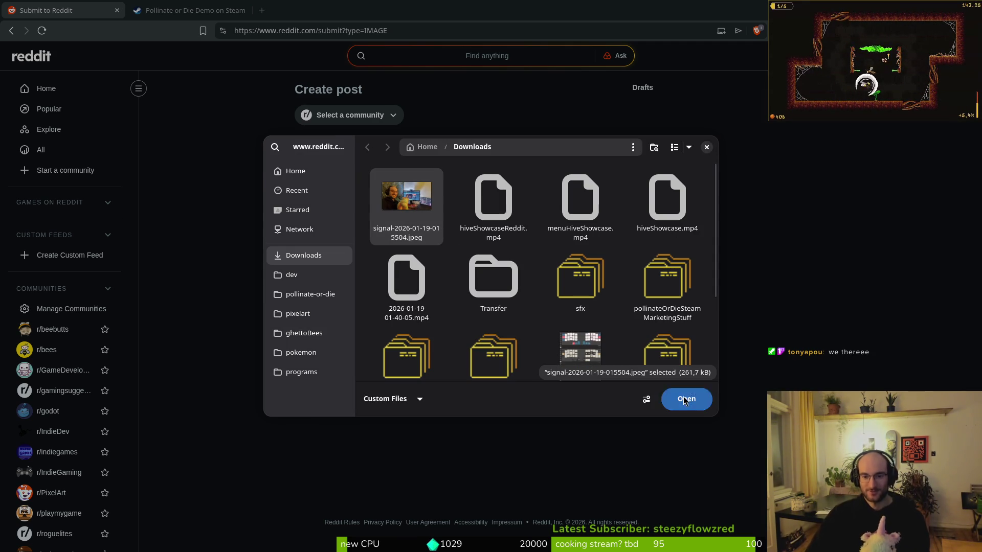
click(688, 399)
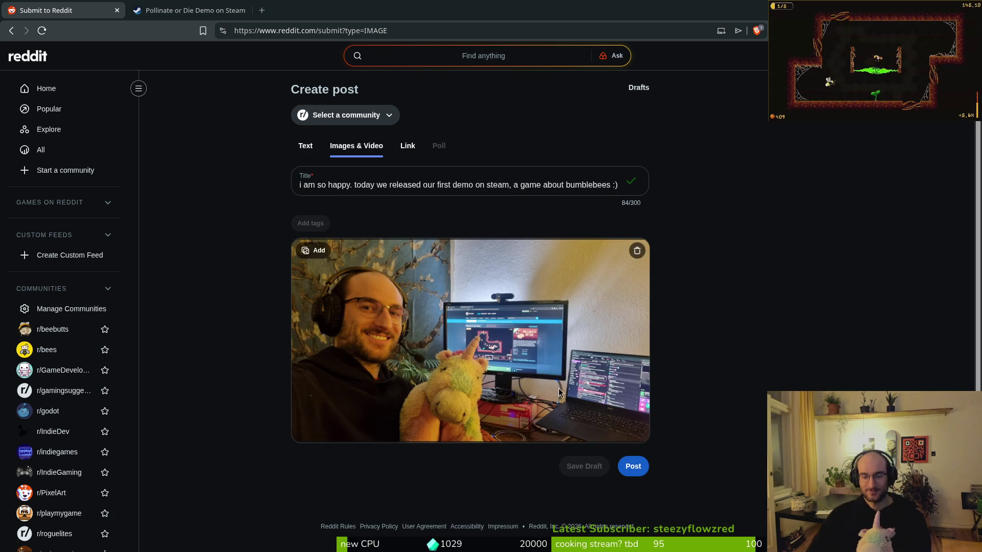
scroll(410, 452, down, 1)
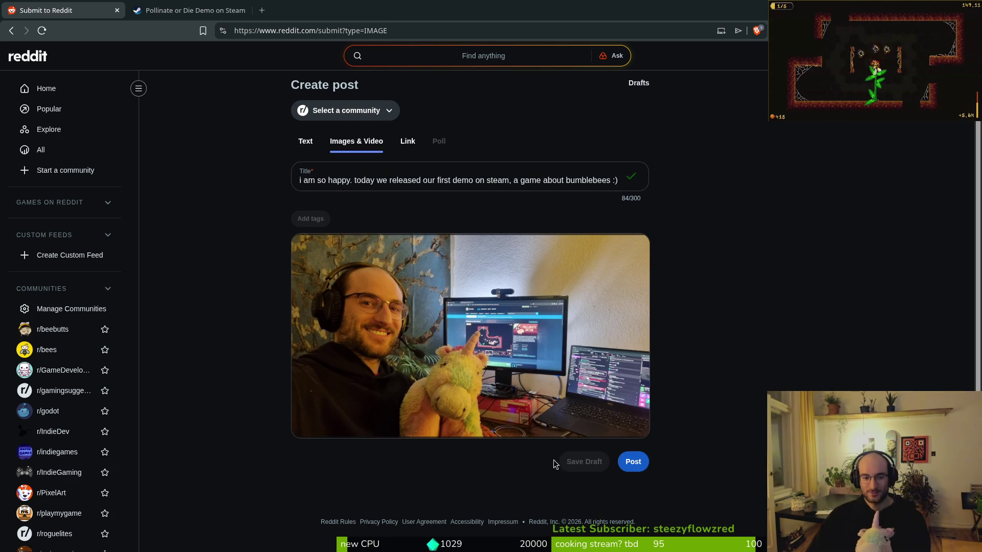
click(305, 141)
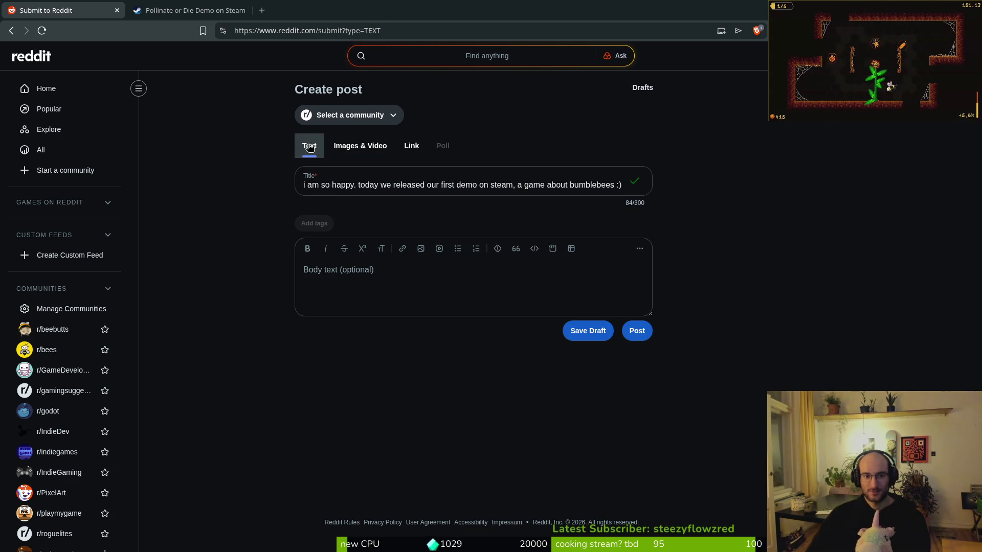
After toggling post types and the community picker, settle on a Text post and start inserting a body image.
click(345, 147)
click(305, 148)
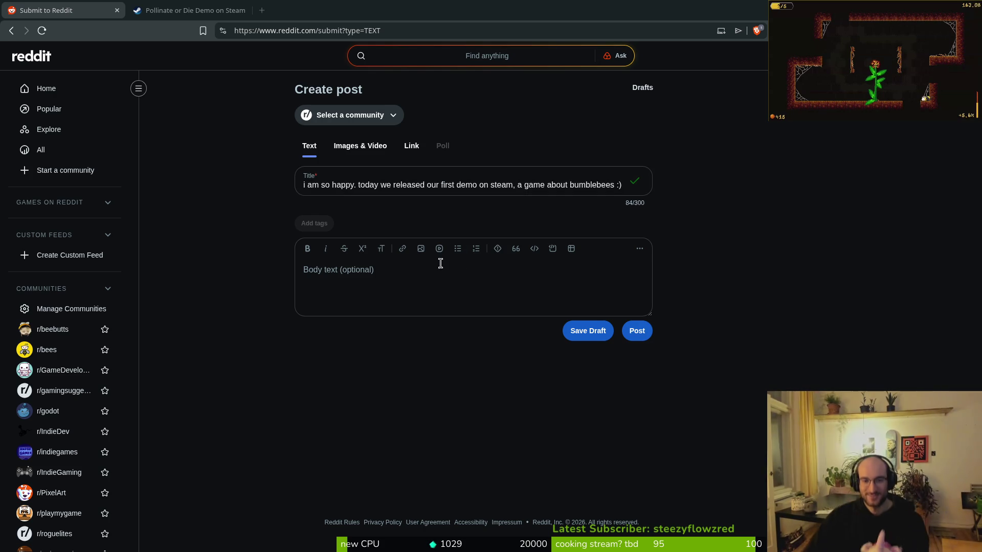
click(360, 145)
click(357, 115)
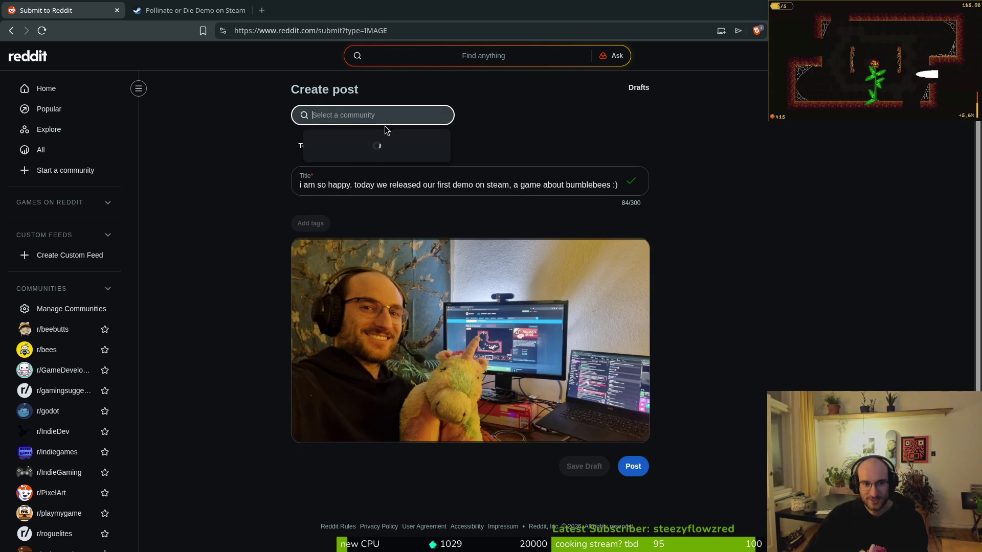
click(244, 213)
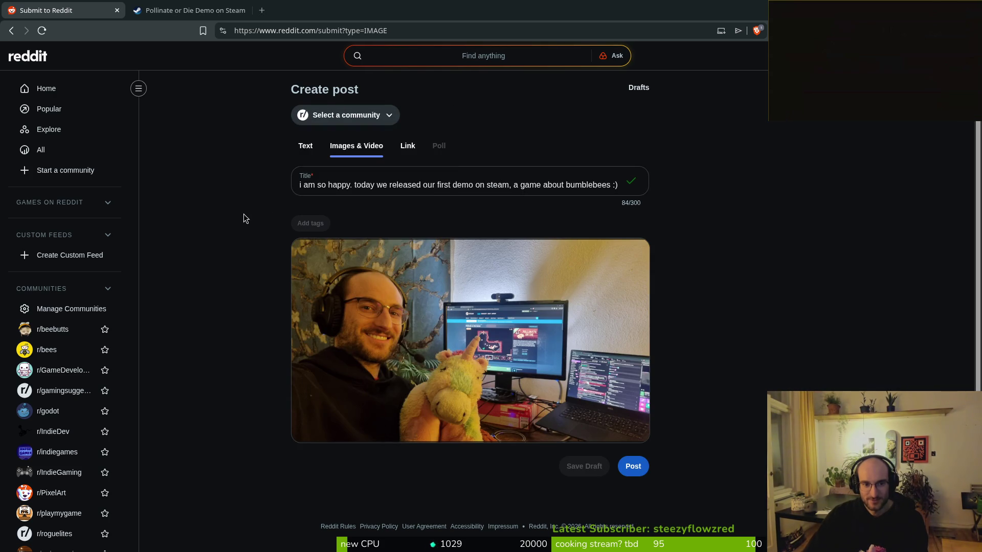
click(305, 146)
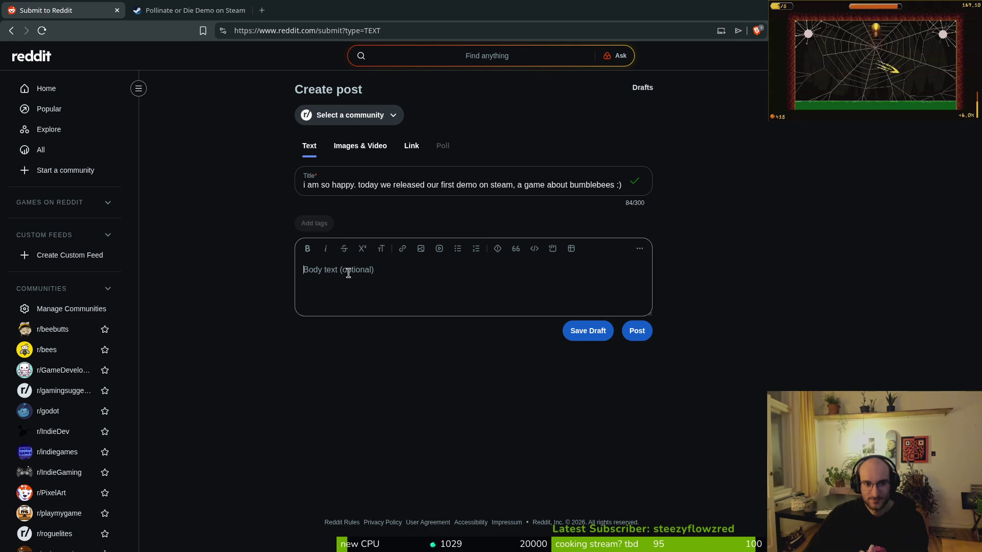
click(417, 249)
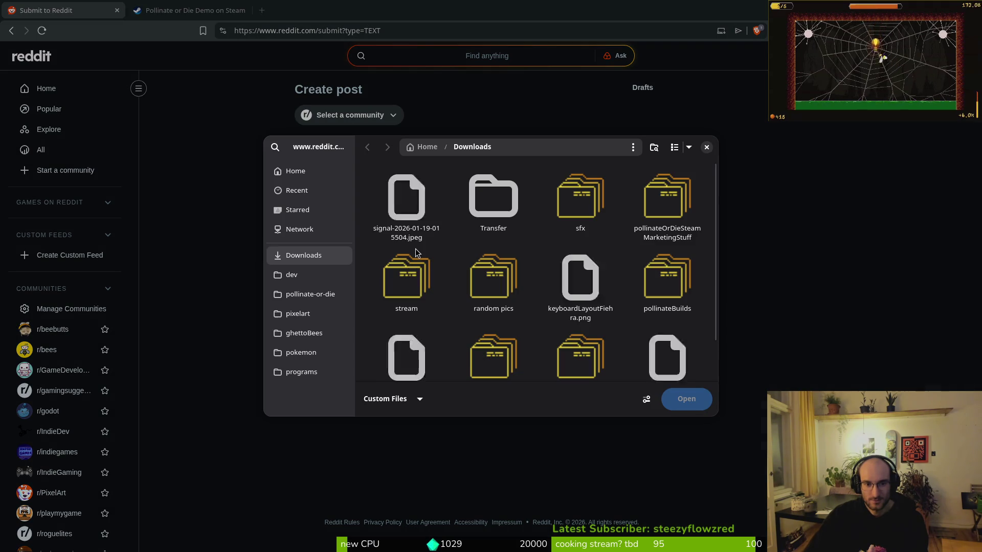